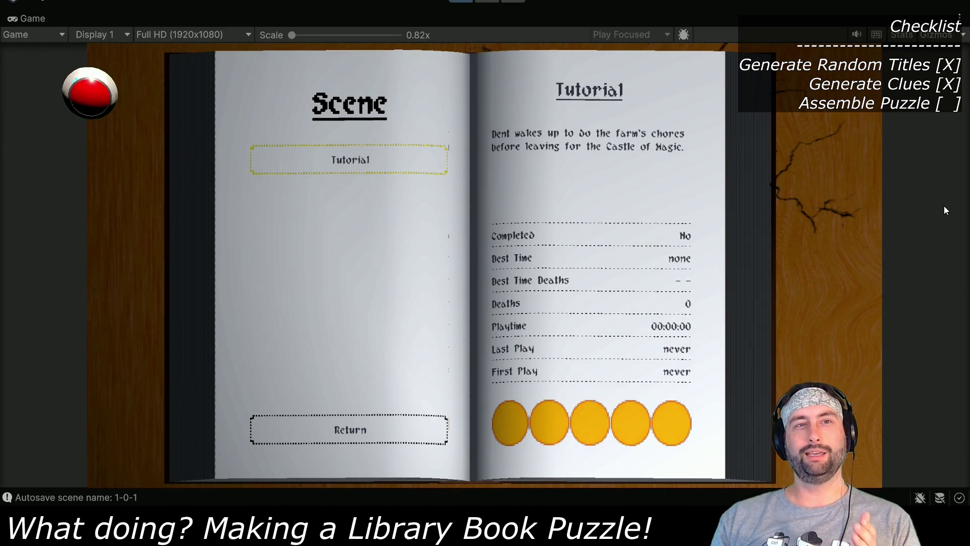
Step: Load the Tutorial level from the scene book with the hero in his farmhouse bedroom
key(Return)
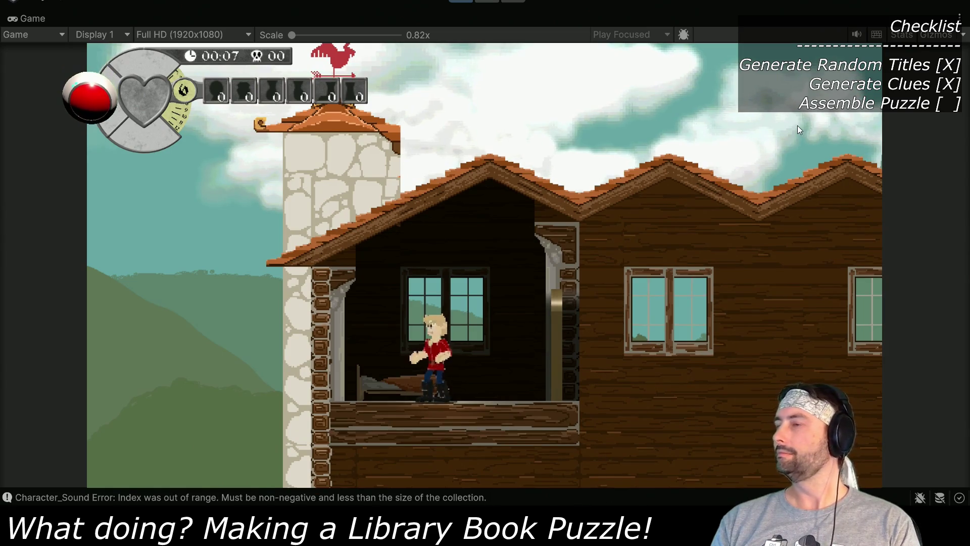
Step: Walk the hero right, up and back down the staircase, then left to Grandma by the hearth
key(Right)
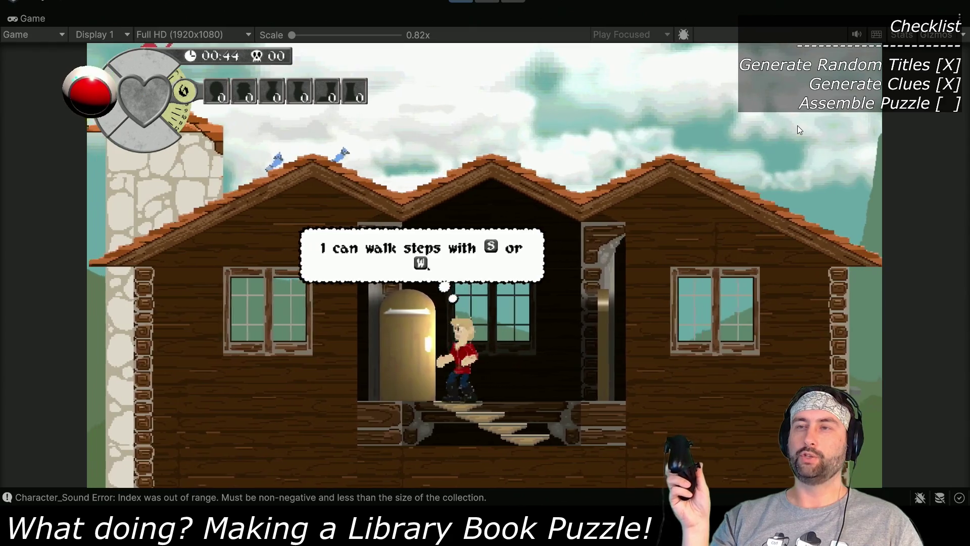
key(w)
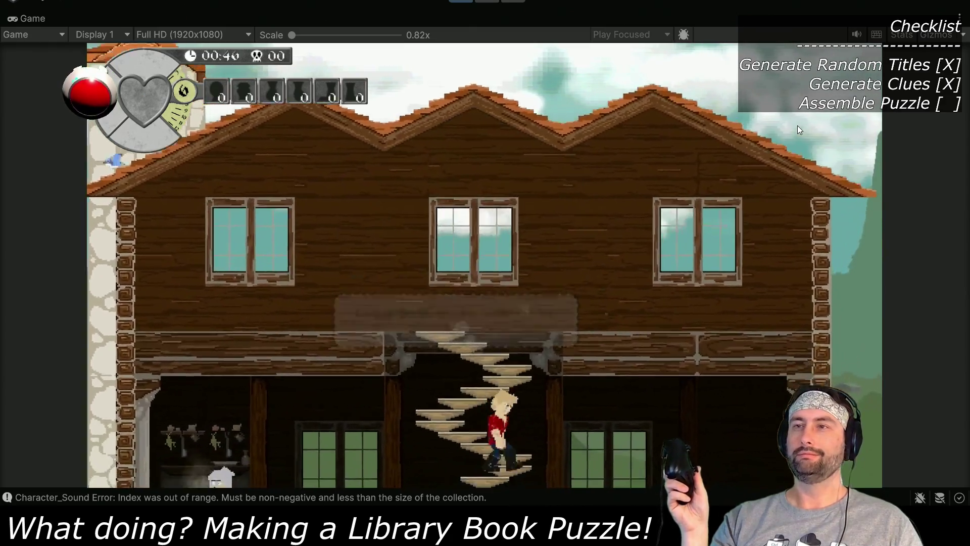
key(s)
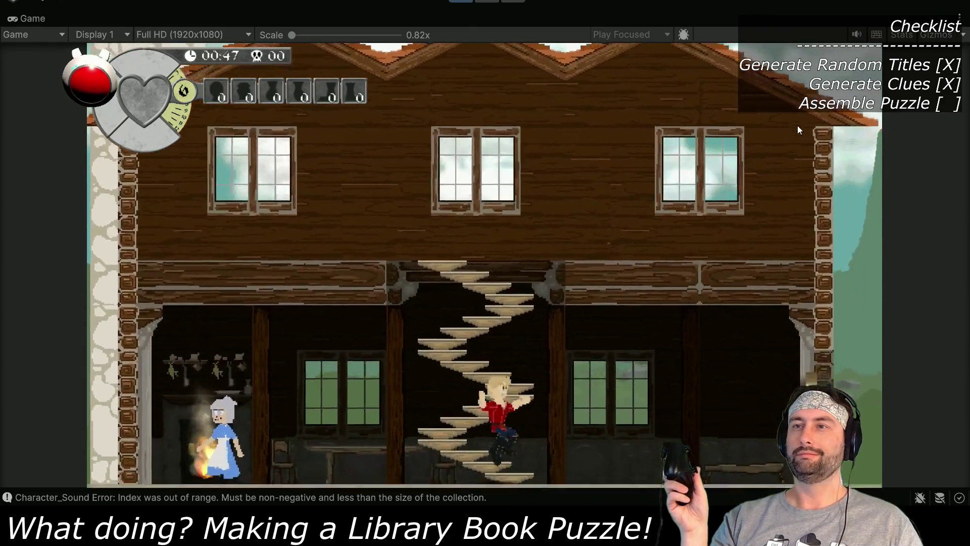
key(a)
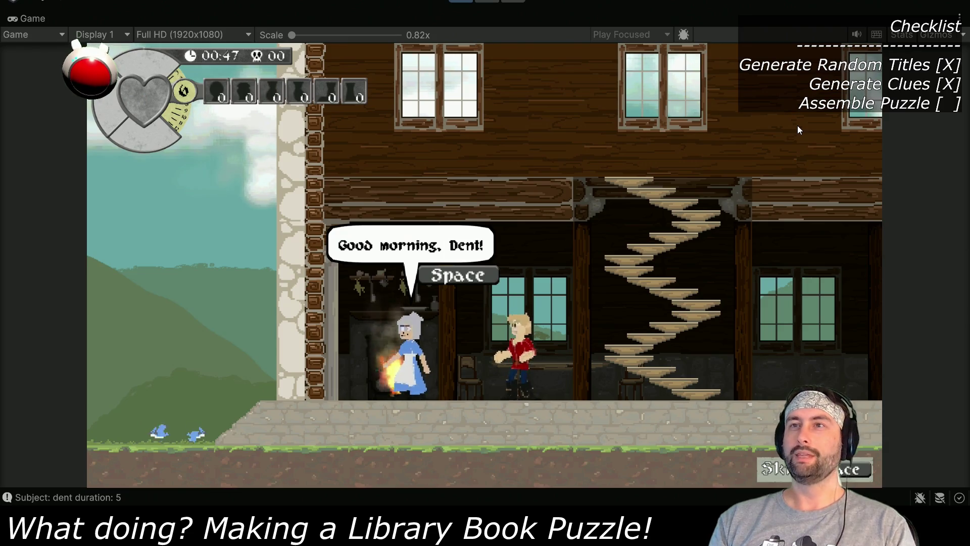
Step: Advance Grandma's breakfast dialogue and the hero's thank-you, then walk on to the garden farmer
key(space)
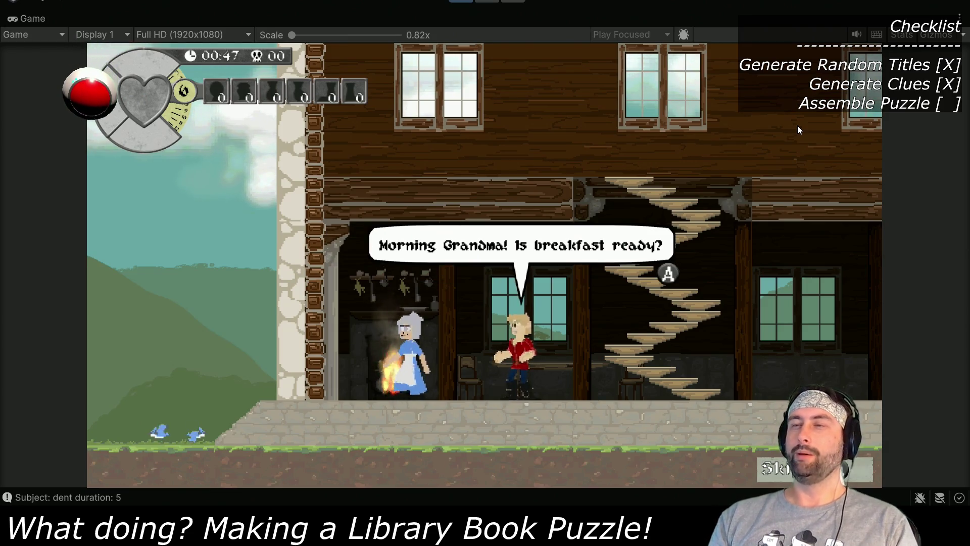
key(space)
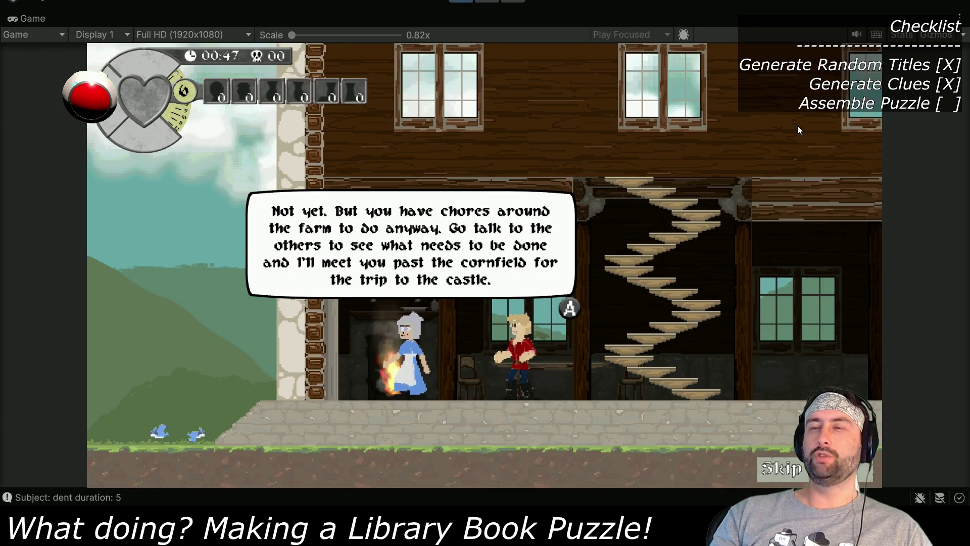
key(space)
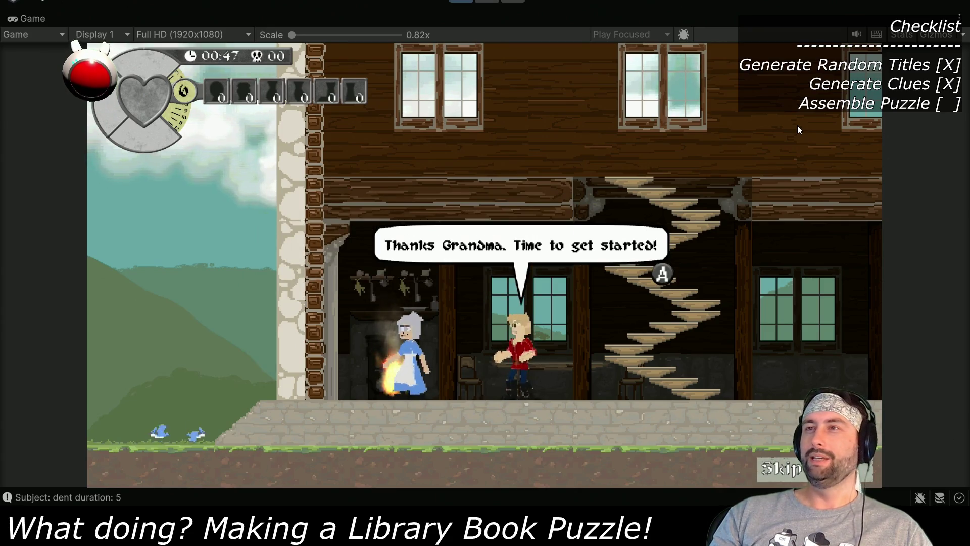
key(space)
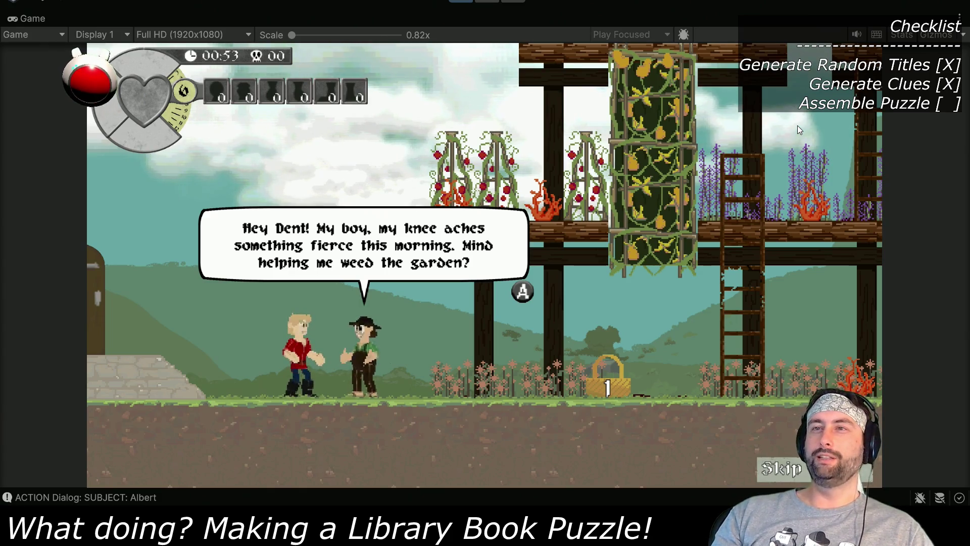
Step: Accept the farmer's weeding request, hear the cracked-ladder warning, and play the Garden Weeding puzzle
key(Return)
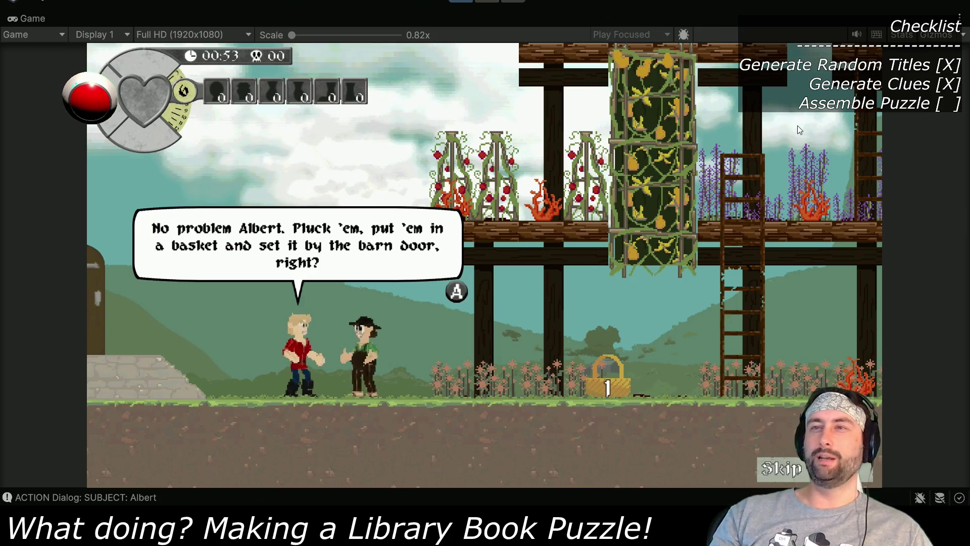
key(Return)
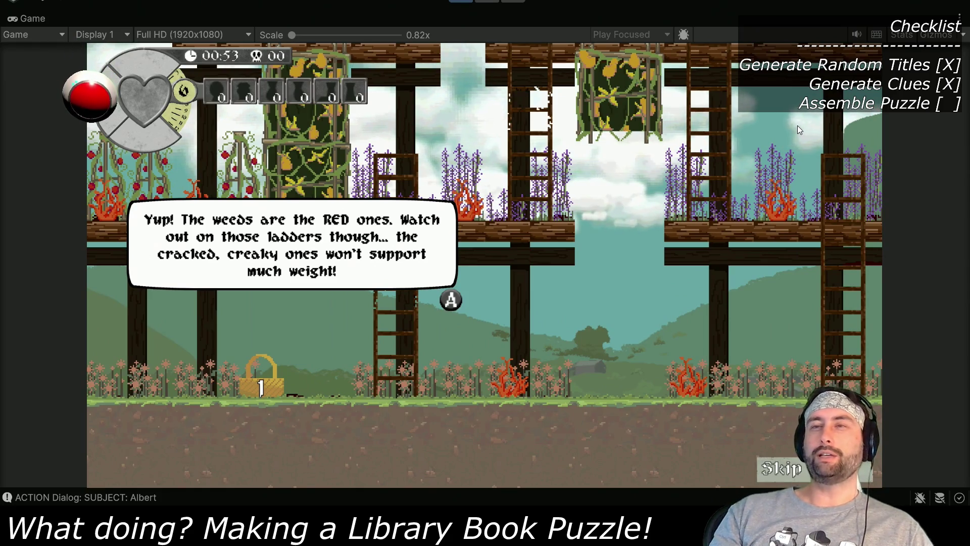
key(Return)
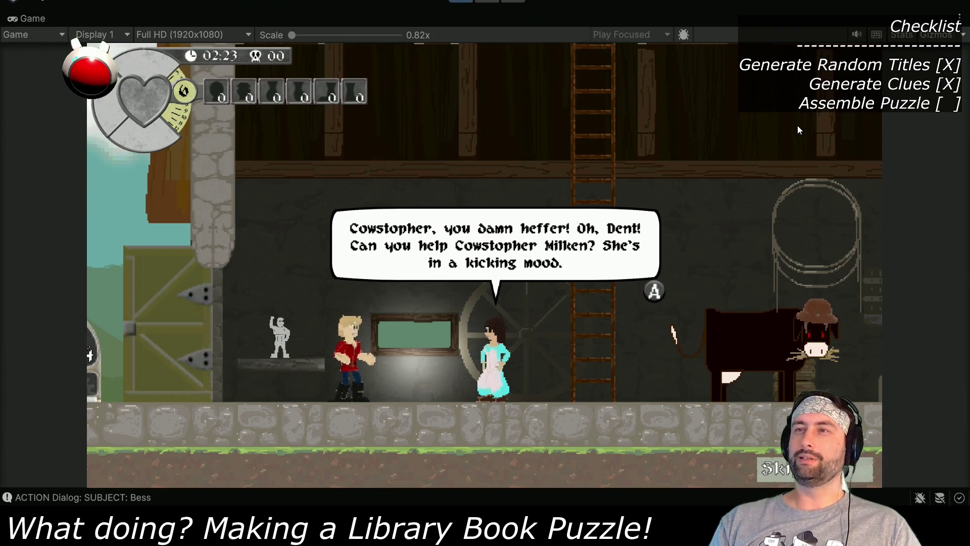
Step: Advance the milkmaid's armor conversation until the hero agrees to pass Cowstopher with his chestplate
key(space)
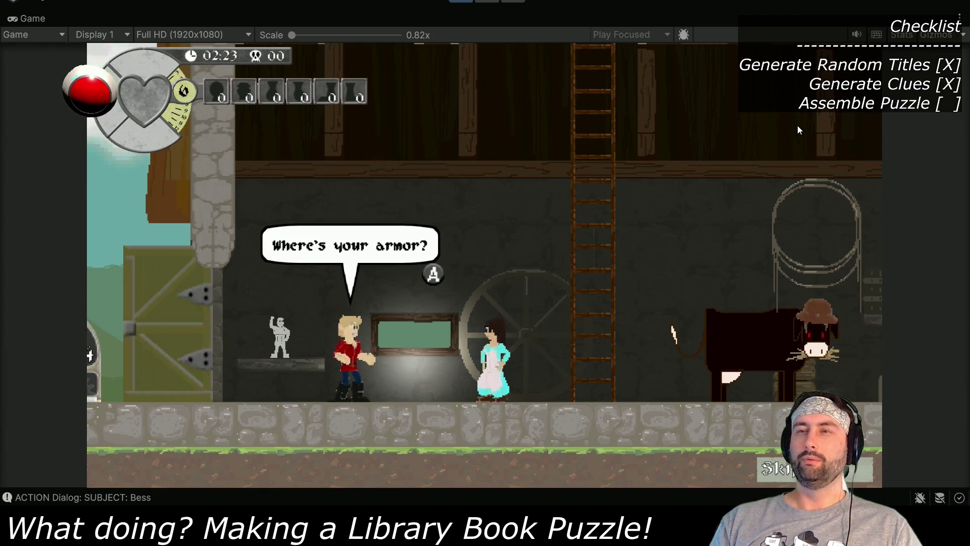
key(space)
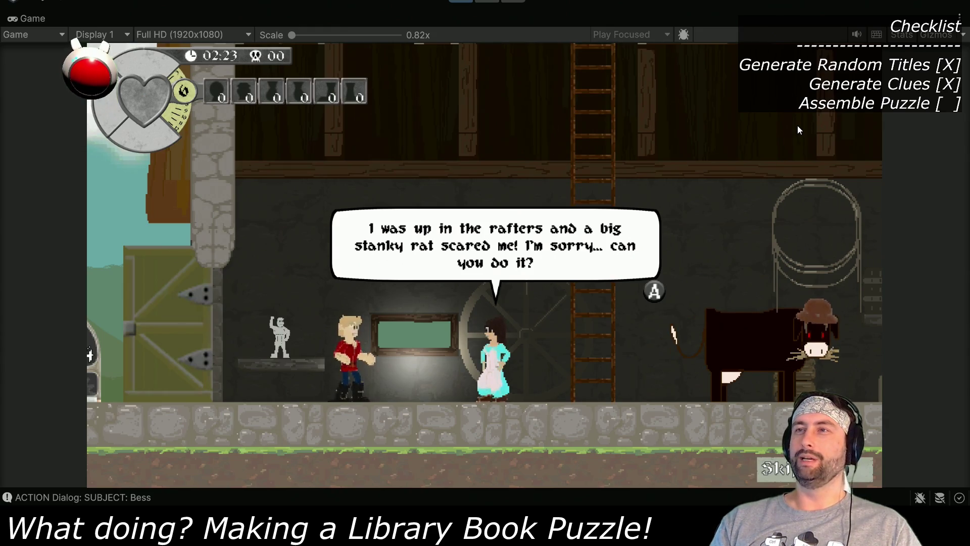
key(space)
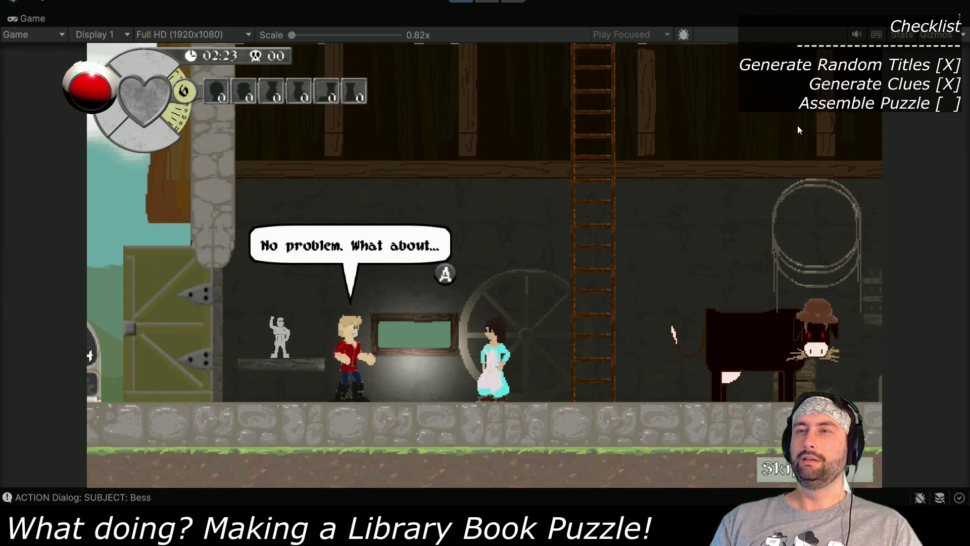
key(space)
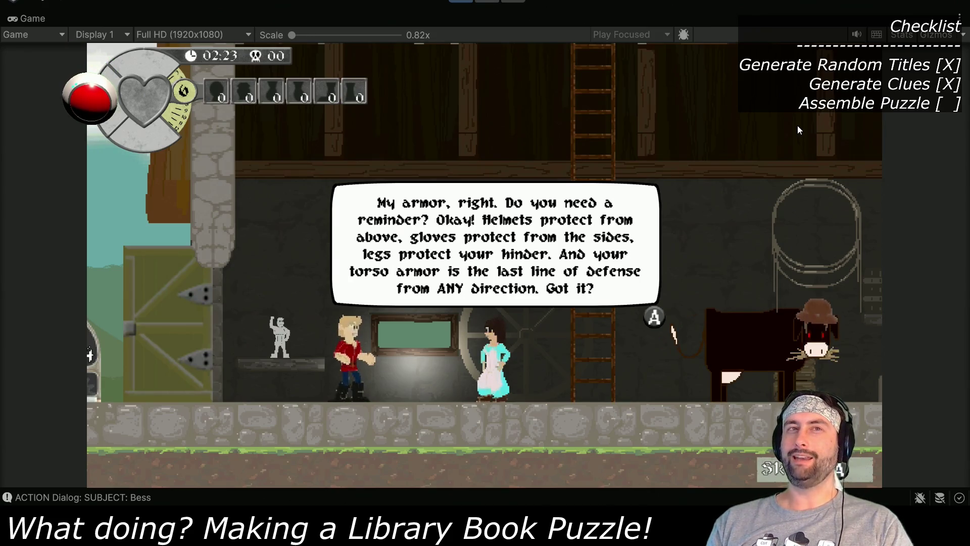
key(space)
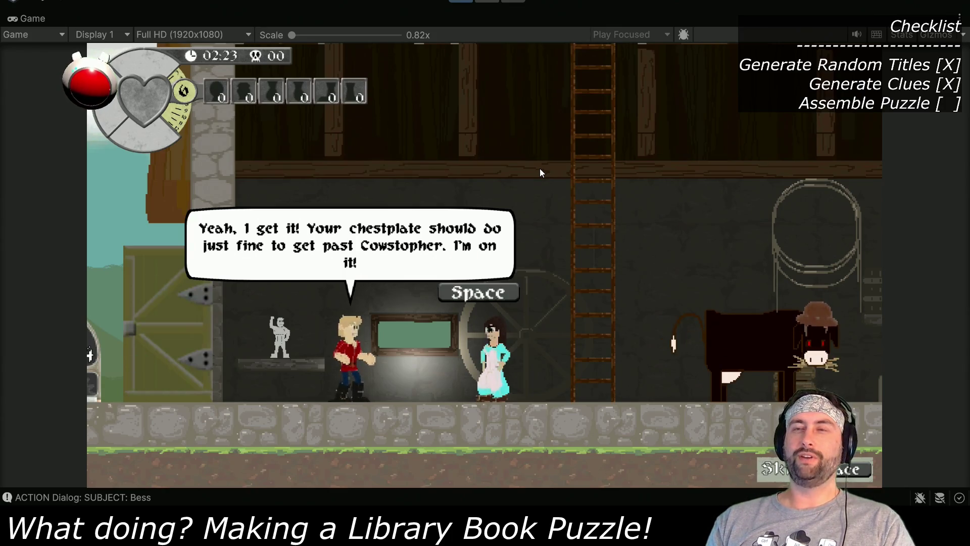
key(space)
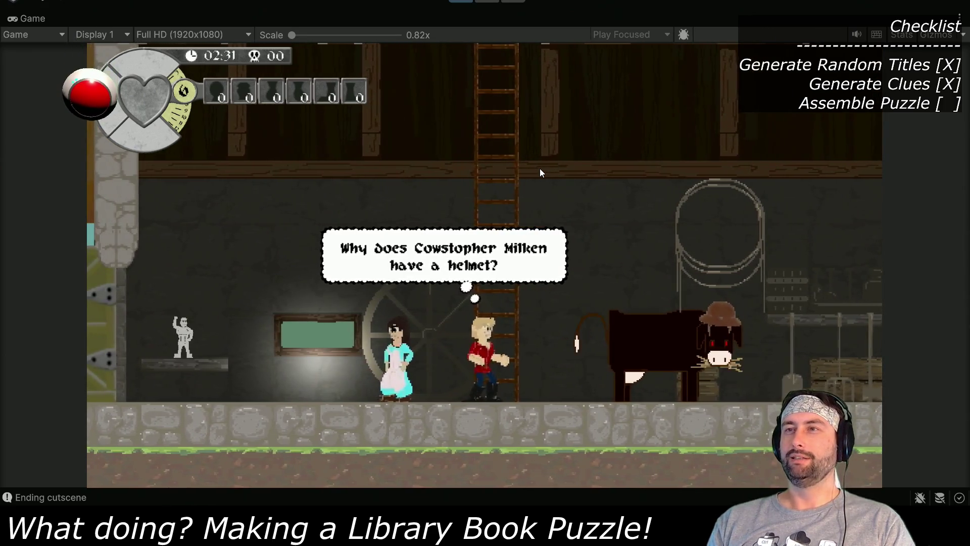
Step: Get kicked by the cow, respawn, then climb the ladder up to the barn rafters
key(k)
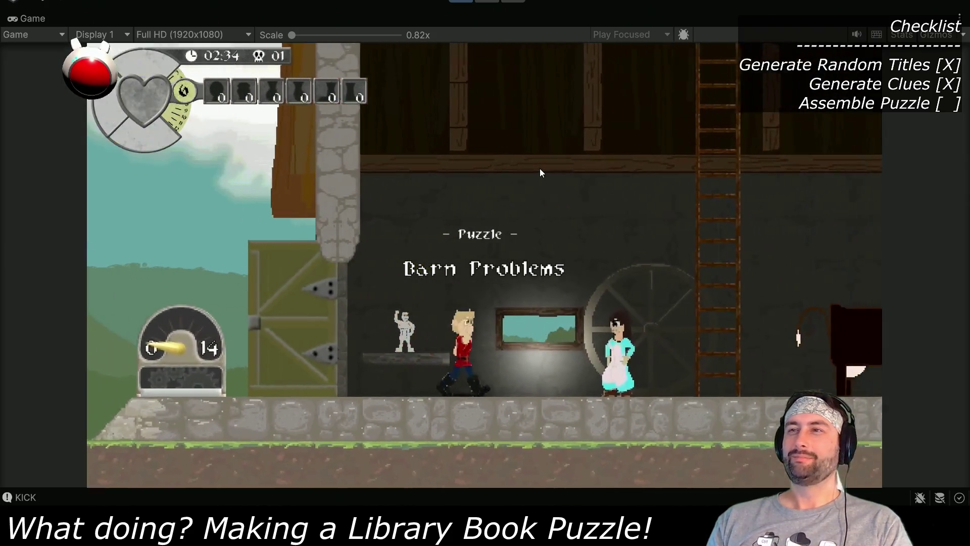
key(Left)
key(Right)
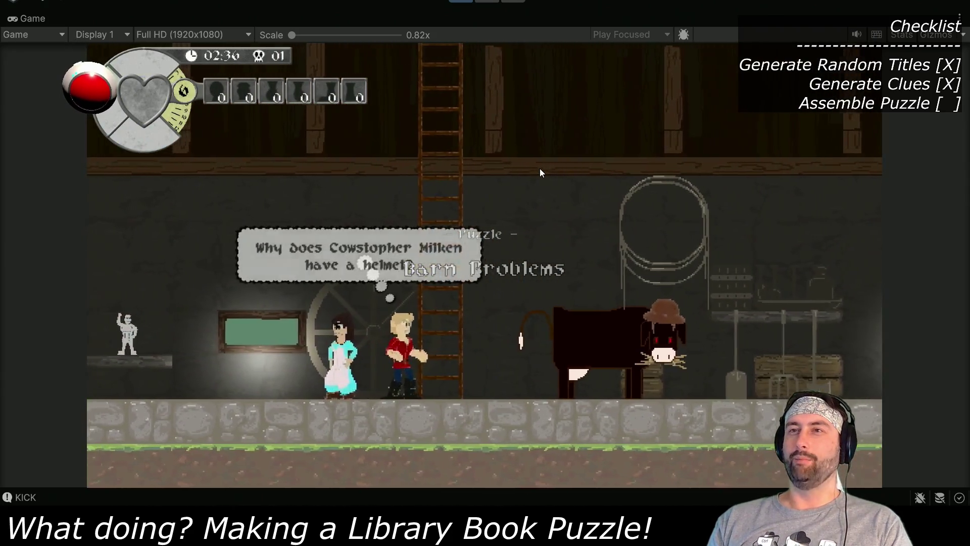
key(Up)
key(Down)
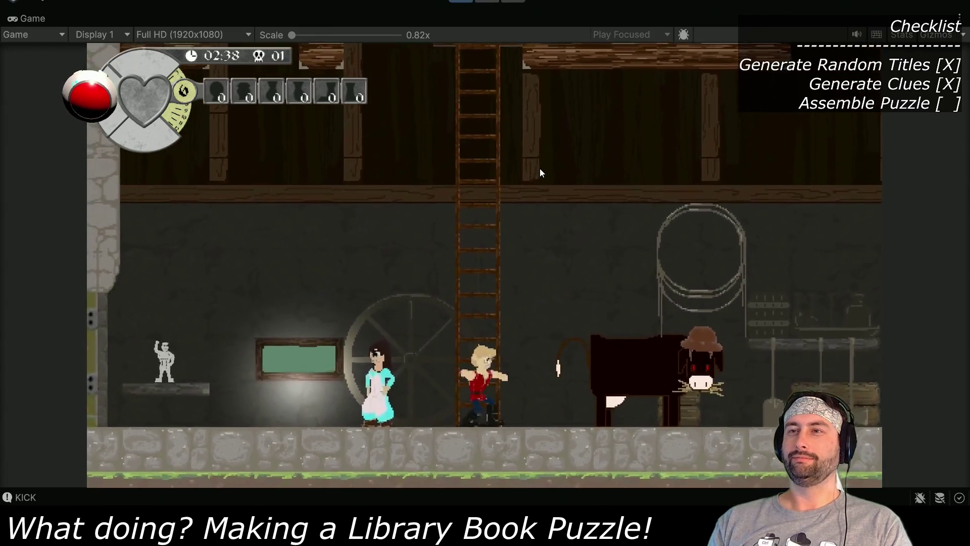
key(Right)
key(space)
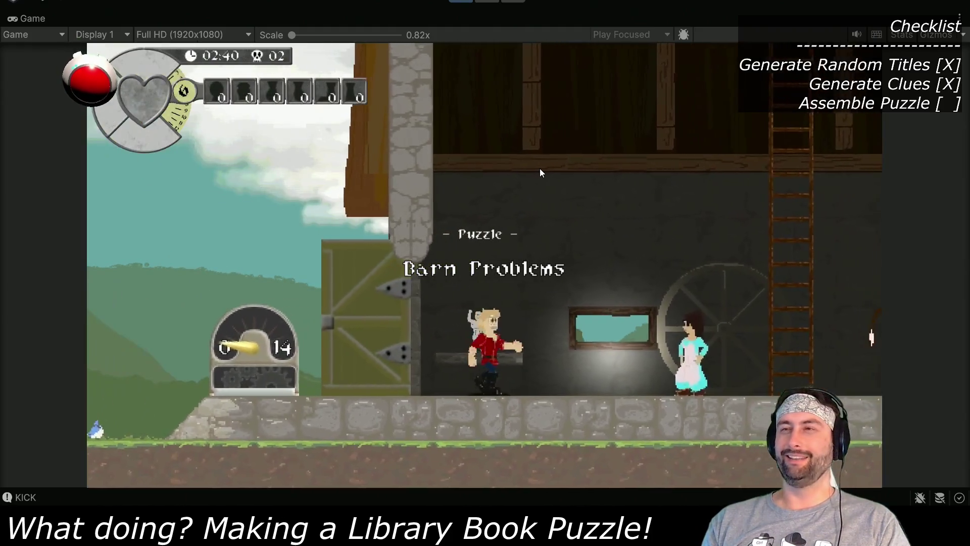
key(Right)
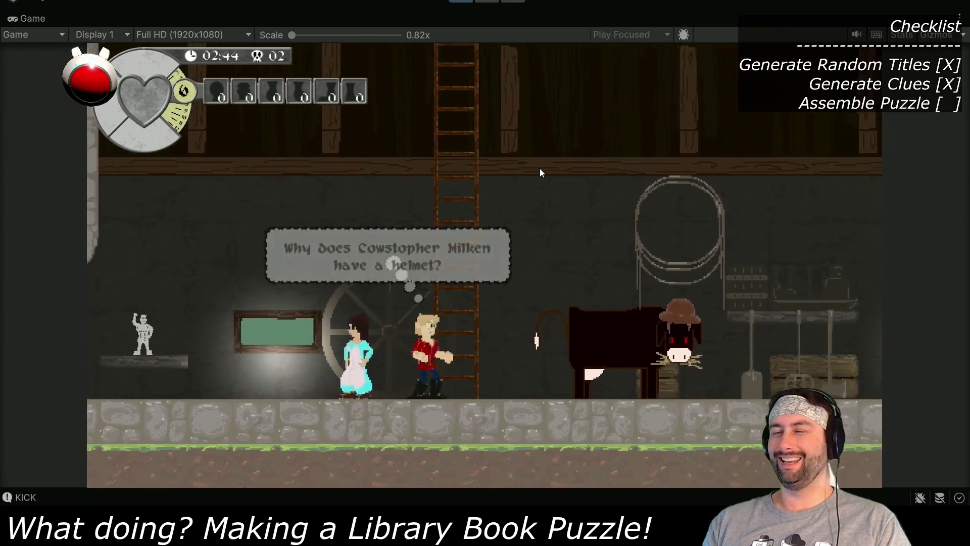
key(Up)
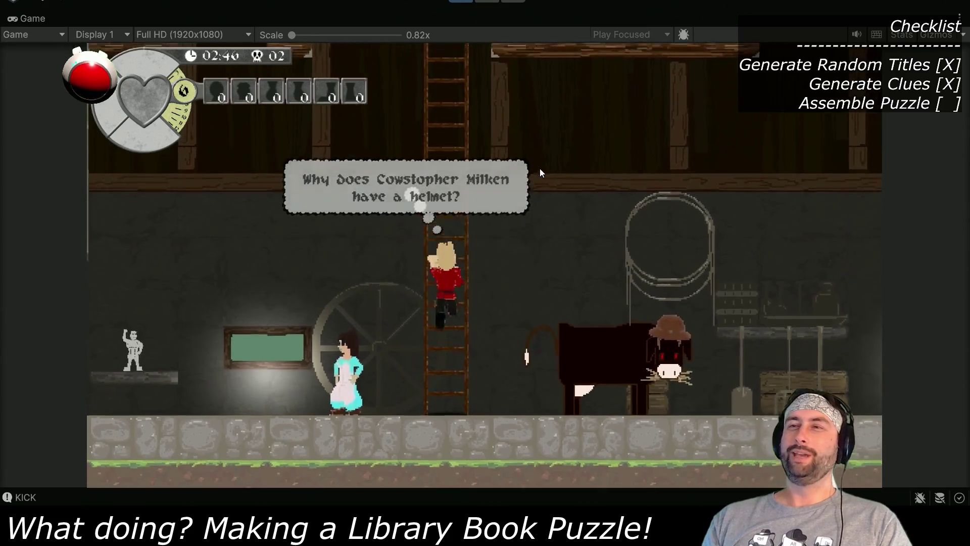
key(Up)
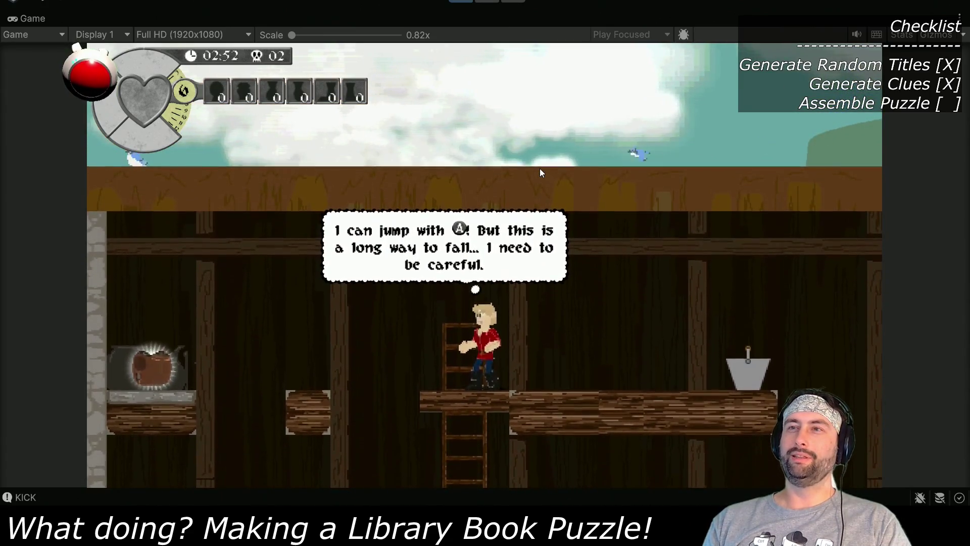
Step: Jump onto the small log, then leap across to the ledge holding Bess' light armor
key(space)
key(Left)
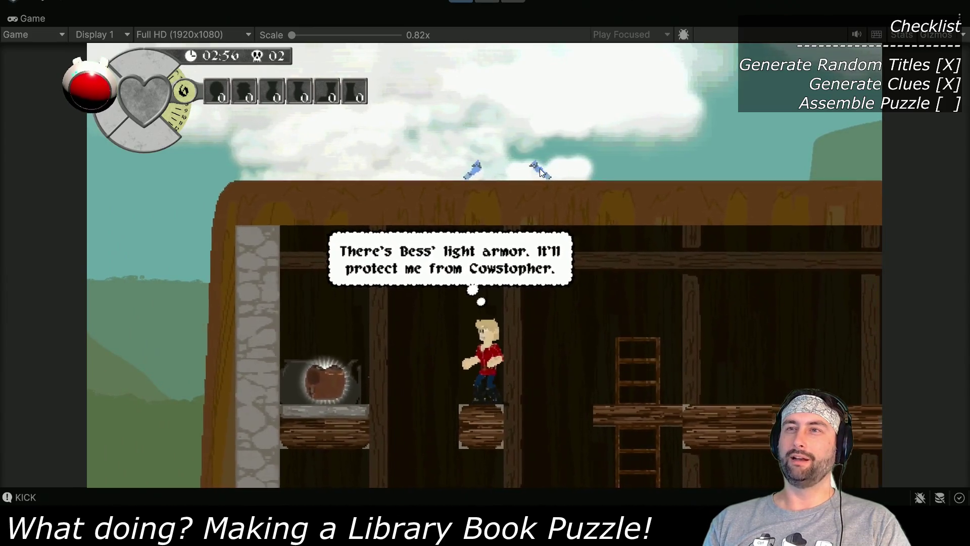
key(space)
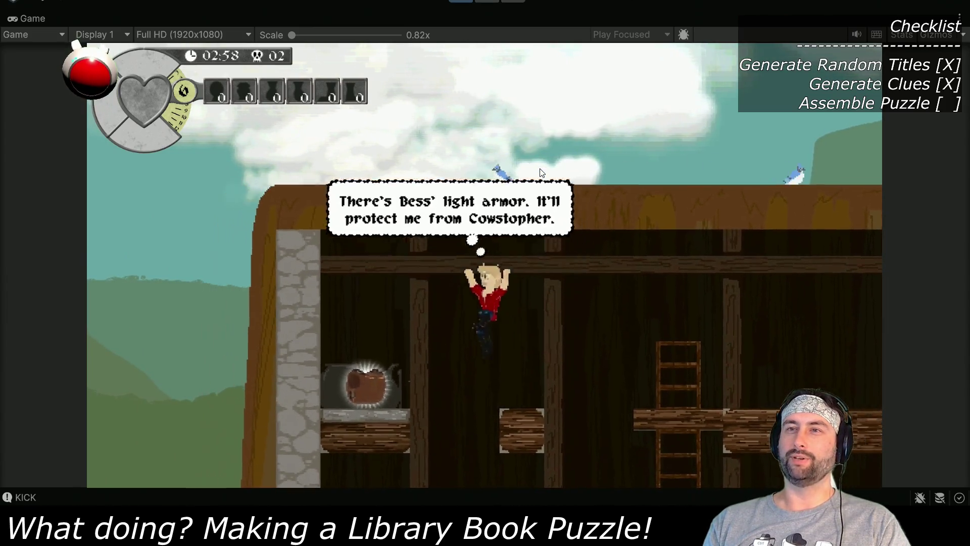
key(Left)
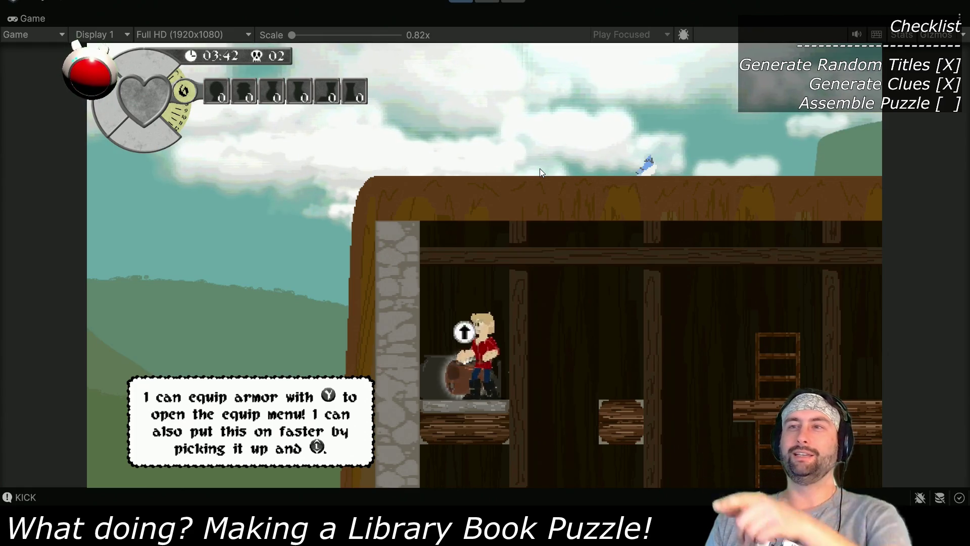
Step: Equip Bess' light armor from the equip menu and jump down off its ledge
key(e)
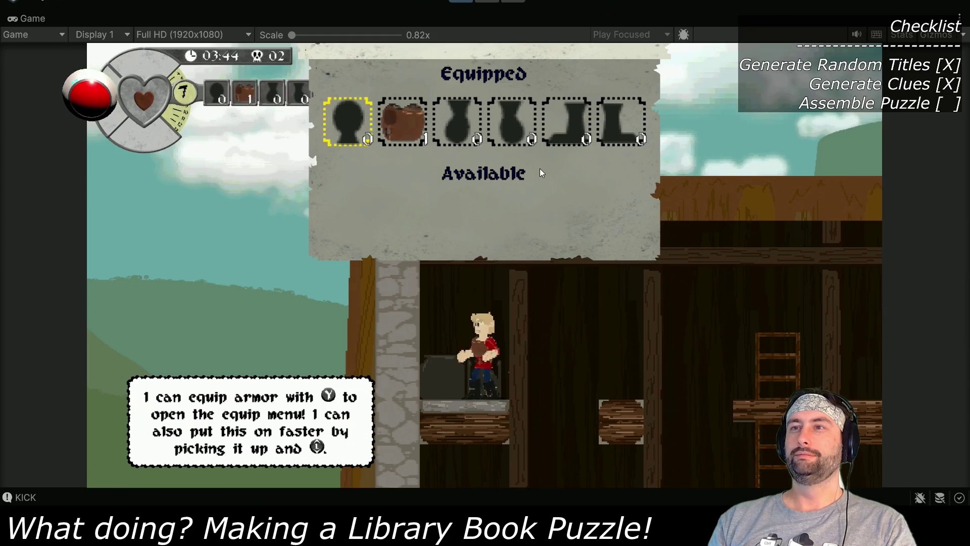
key(e)
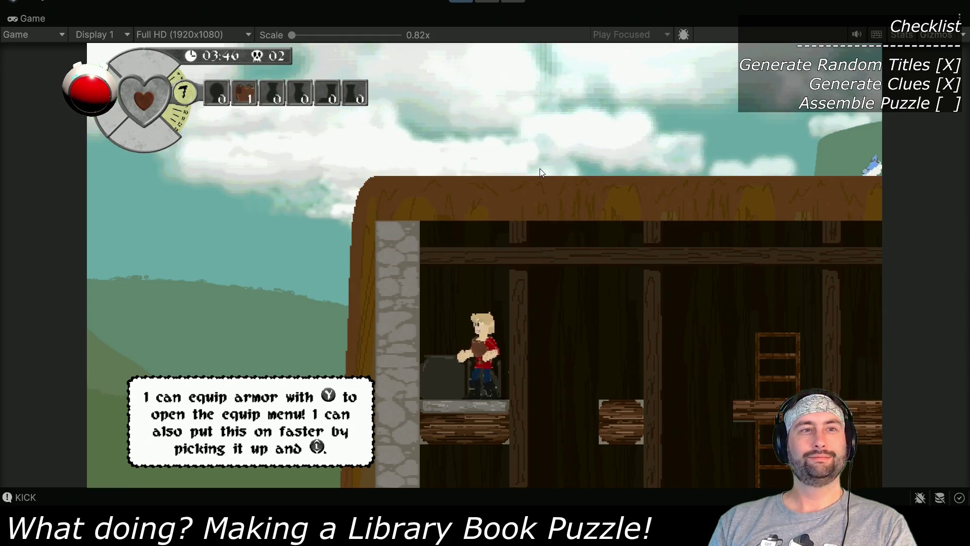
key(Left)
key(space)
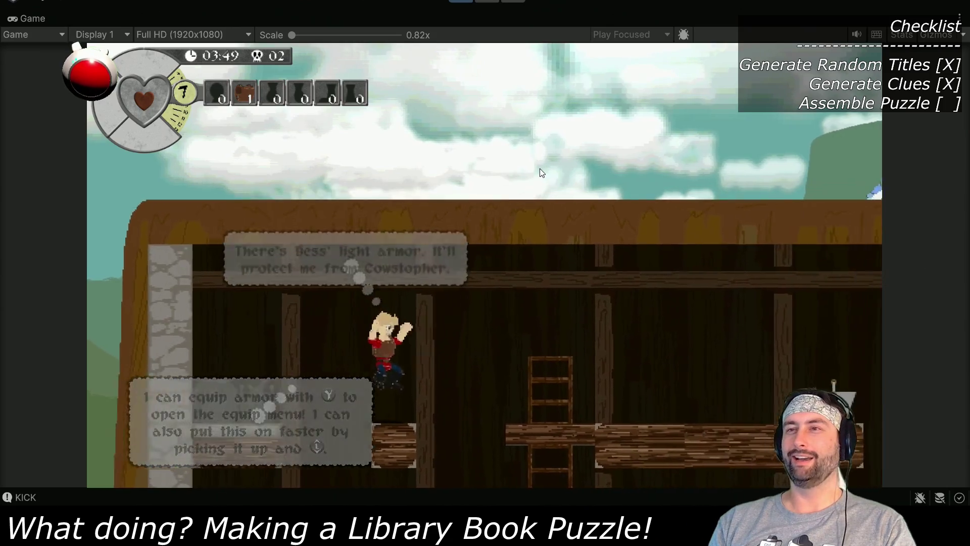
Step: Pick up the bucket by the hay bales and carry it down the ladder
key(Right)
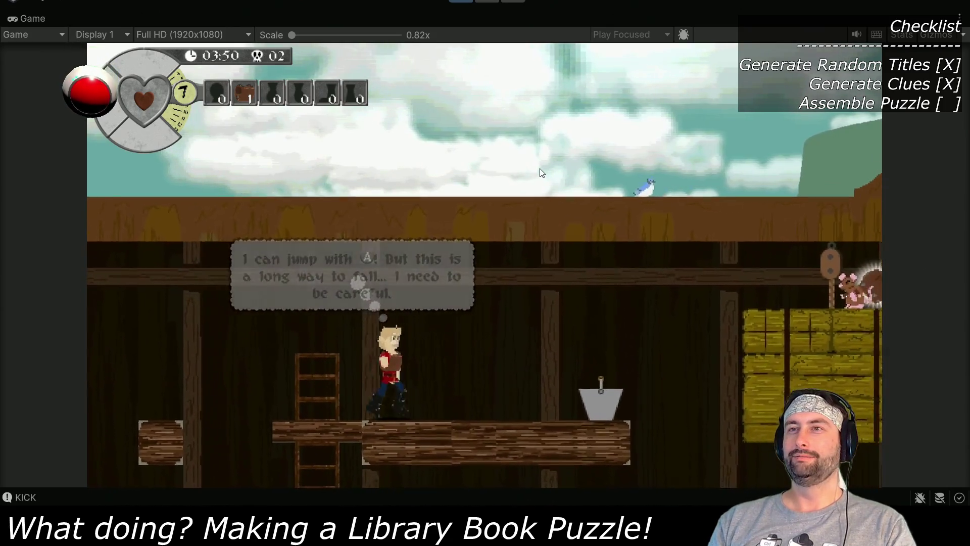
key(Right)
key(Up)
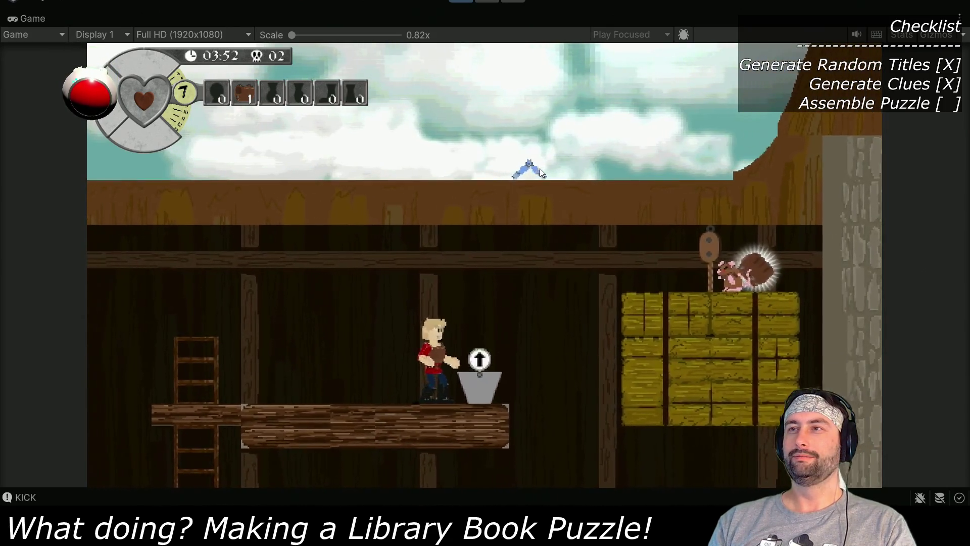
key(Right)
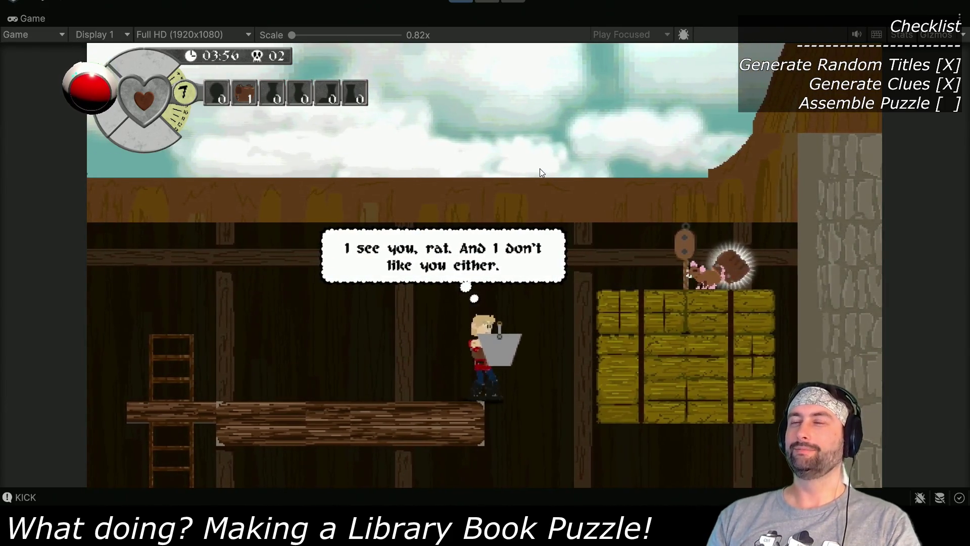
key(Down)
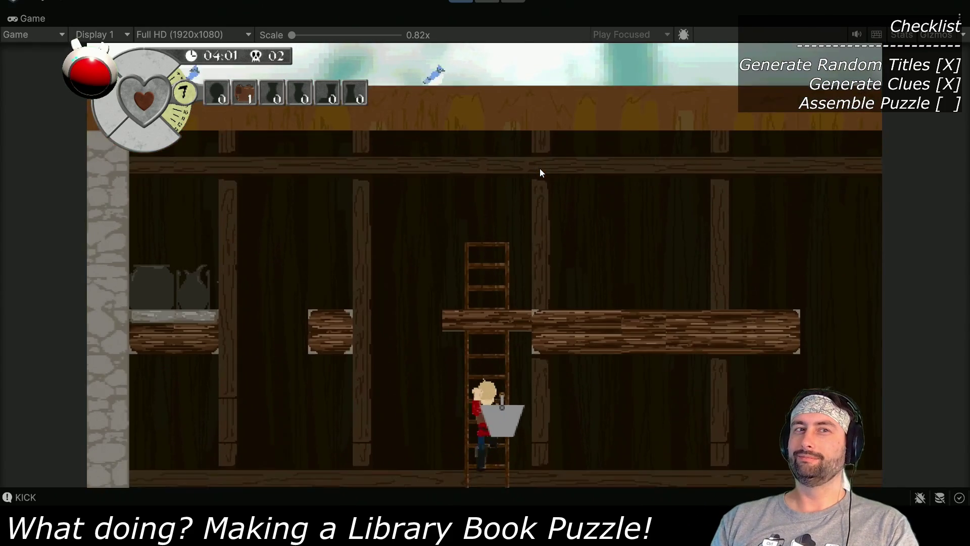
key(Down)
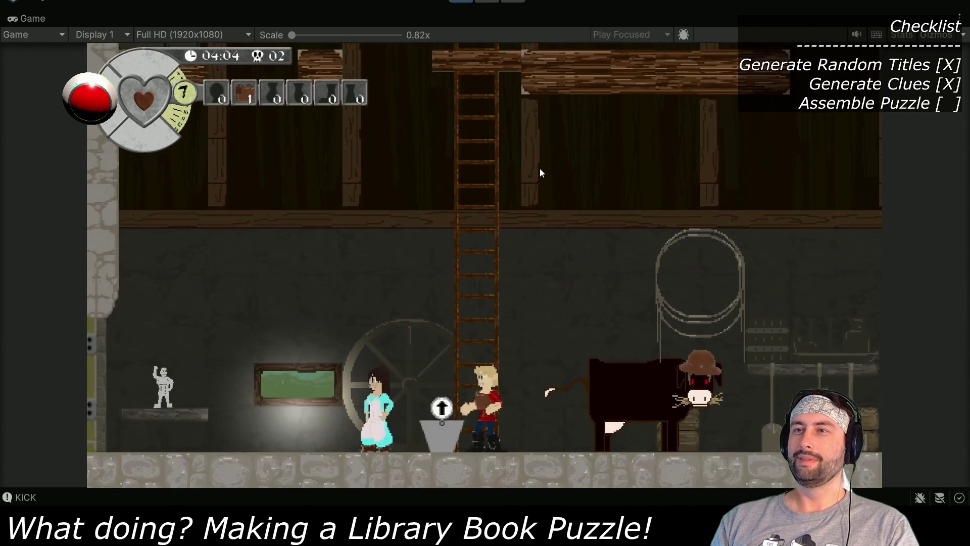
Step: Set the bucket under Cowstopher and milk the cow
key(Up)
key(Right)
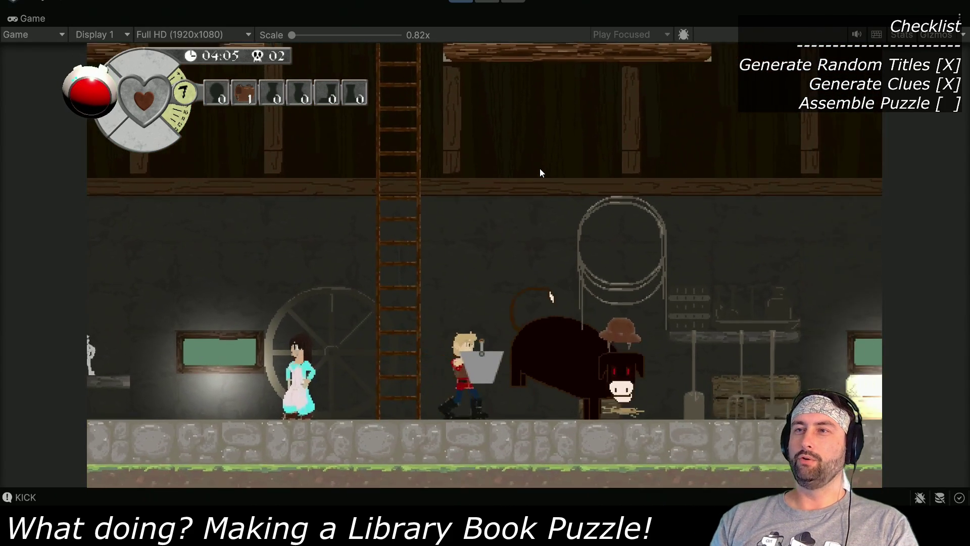
key(Right)
key(Up)
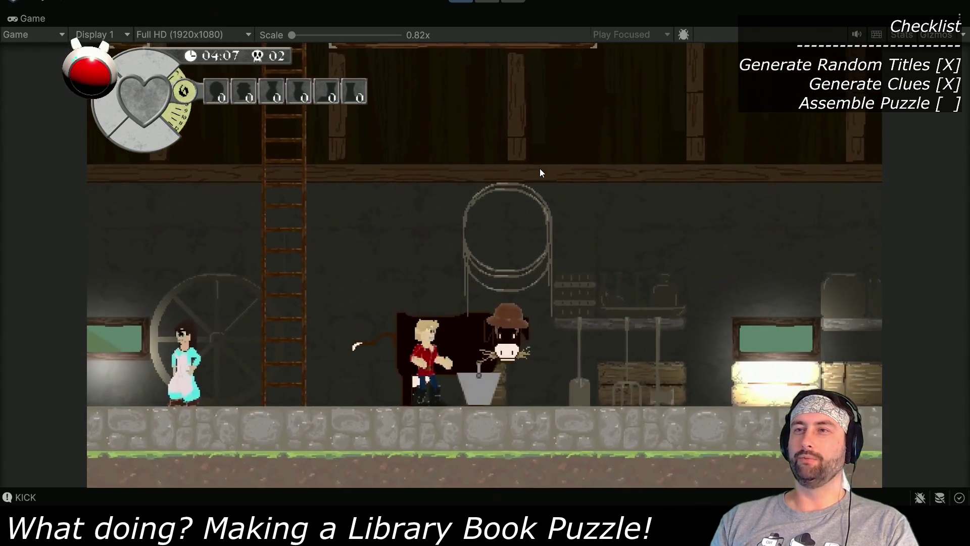
key(Right)
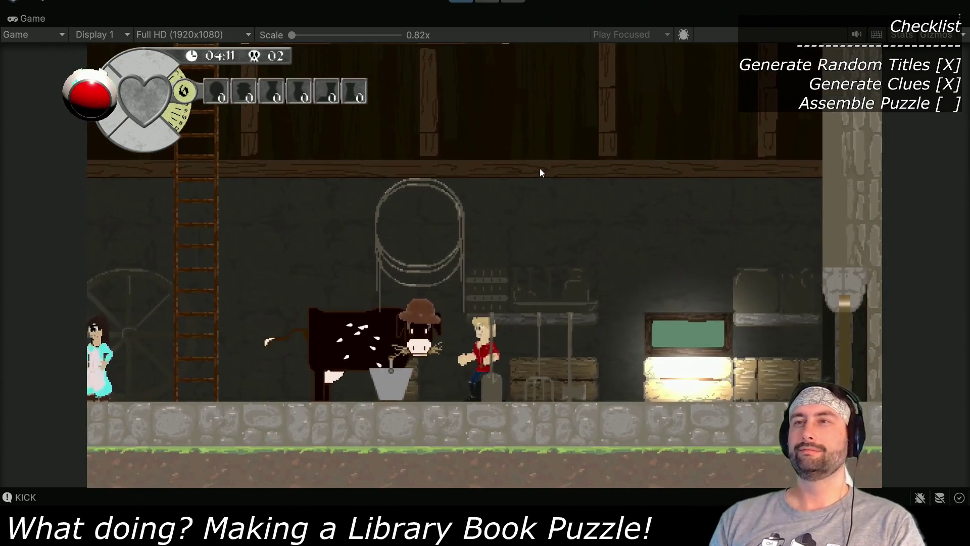
Step: Collect the cow's dropped glowing hat and walk right to the light door
key(Right)
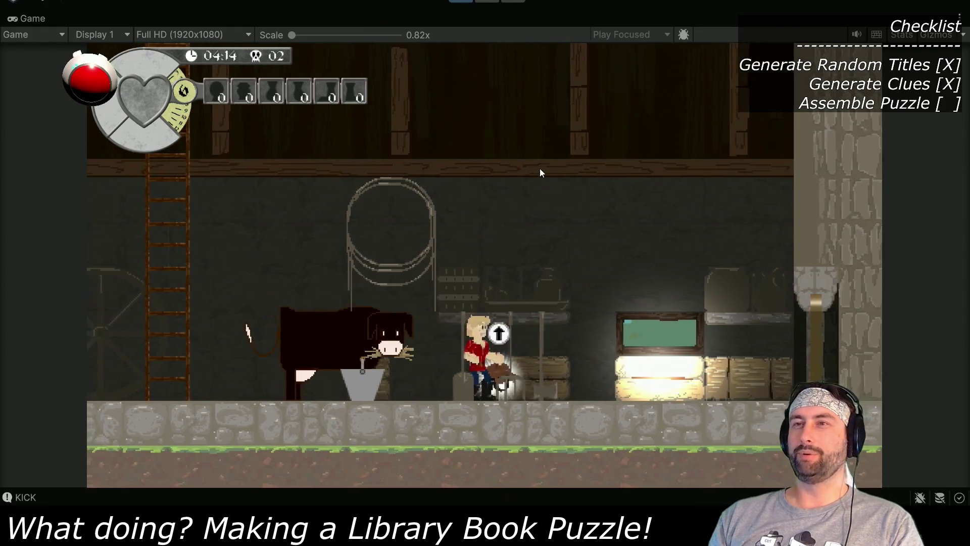
key(Left)
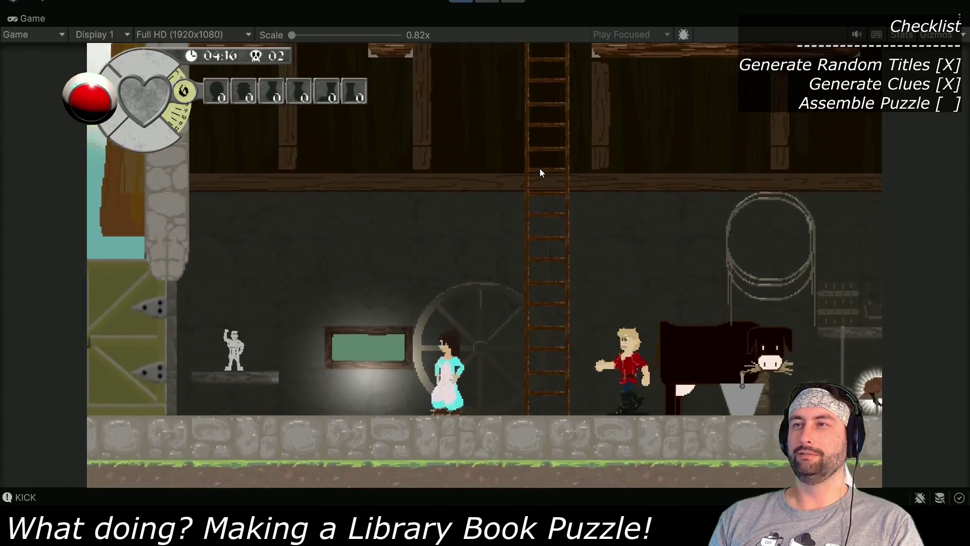
key(Right)
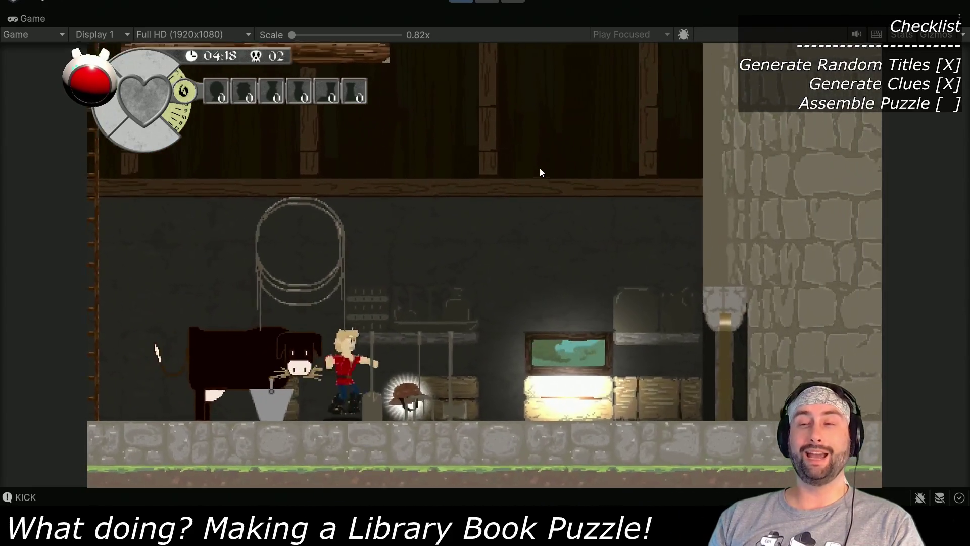
key(Right)
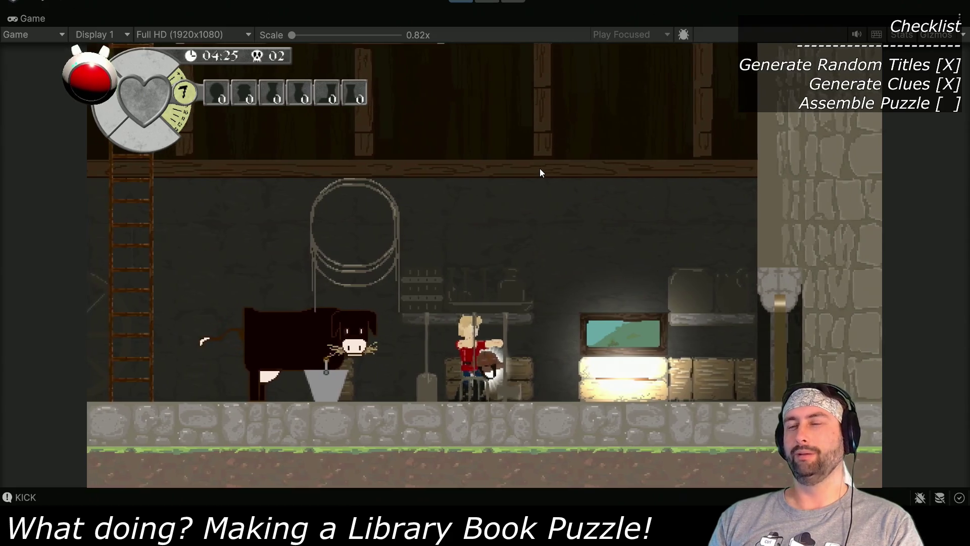
key(Right)
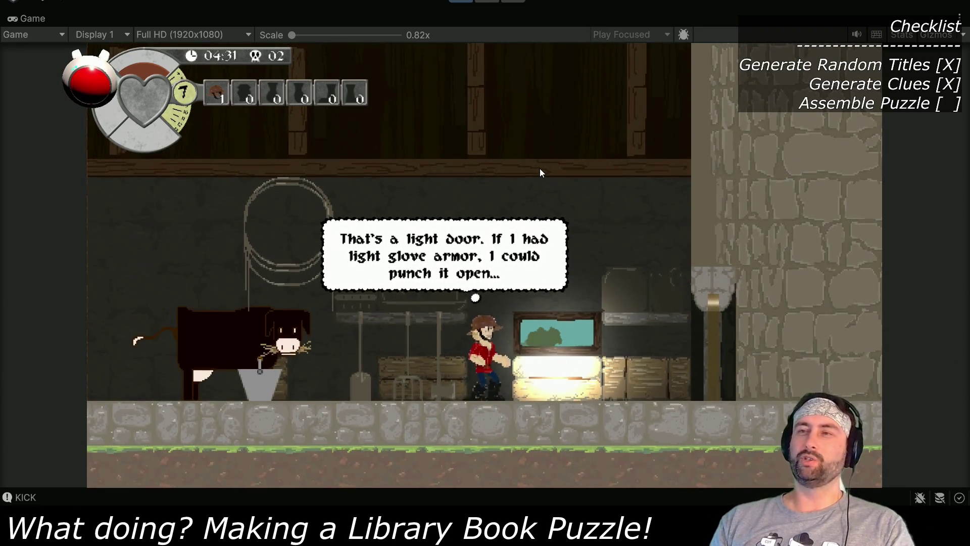
Step: Explore the floor from the stone tower wall left toward the wheel and statue
key(Right)
key(Left)
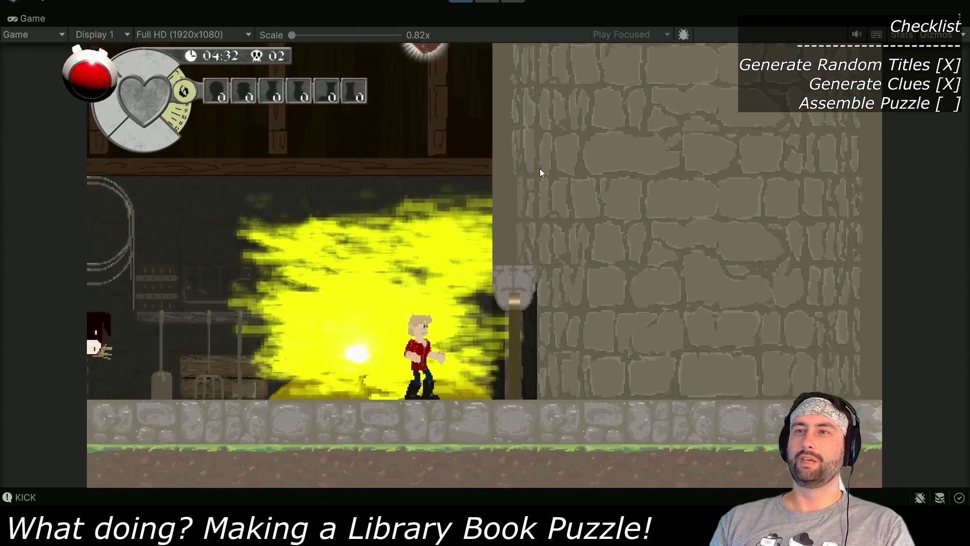
key(Left)
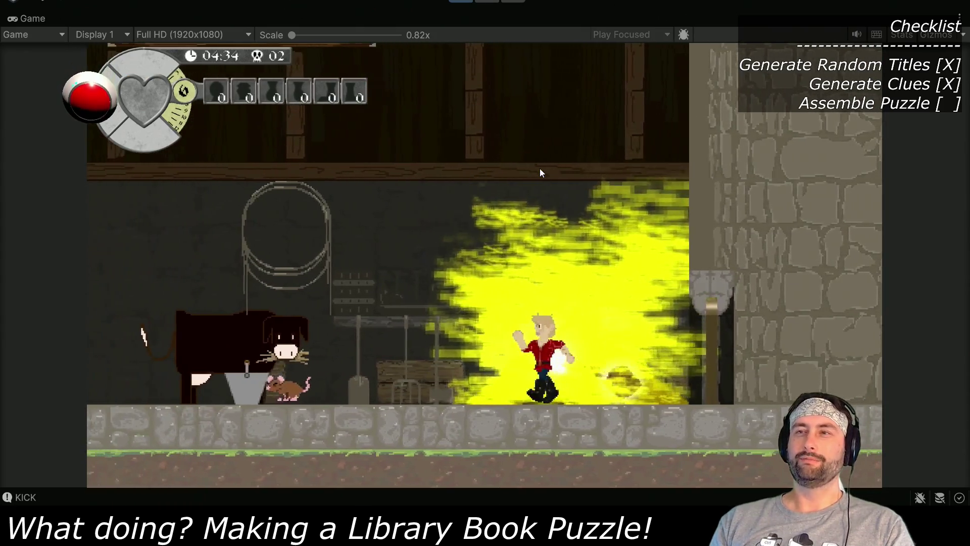
key(Left)
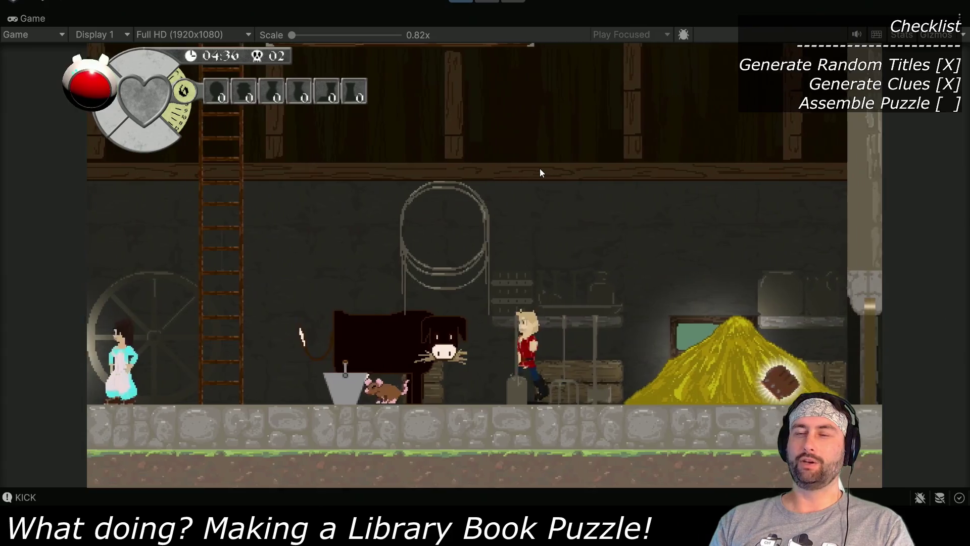
key(Left)
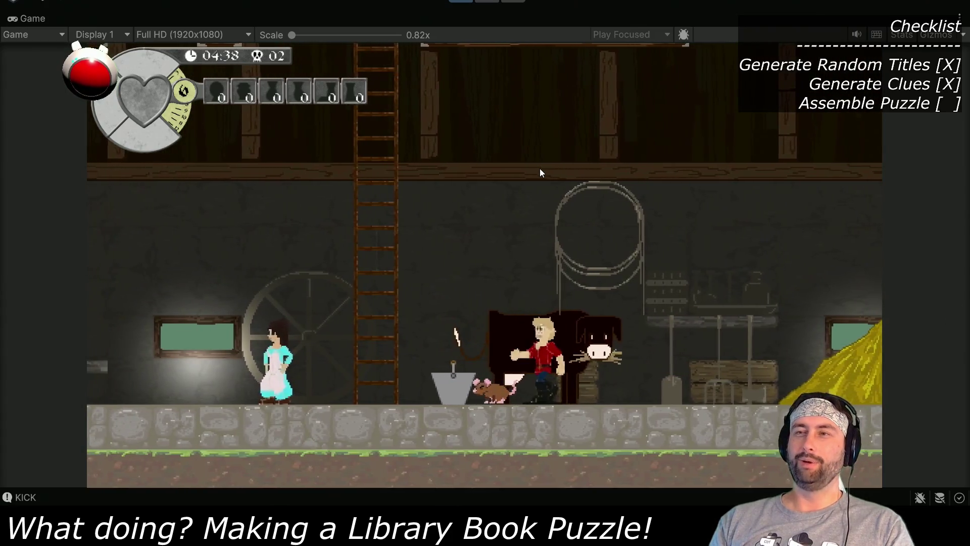
key(Right)
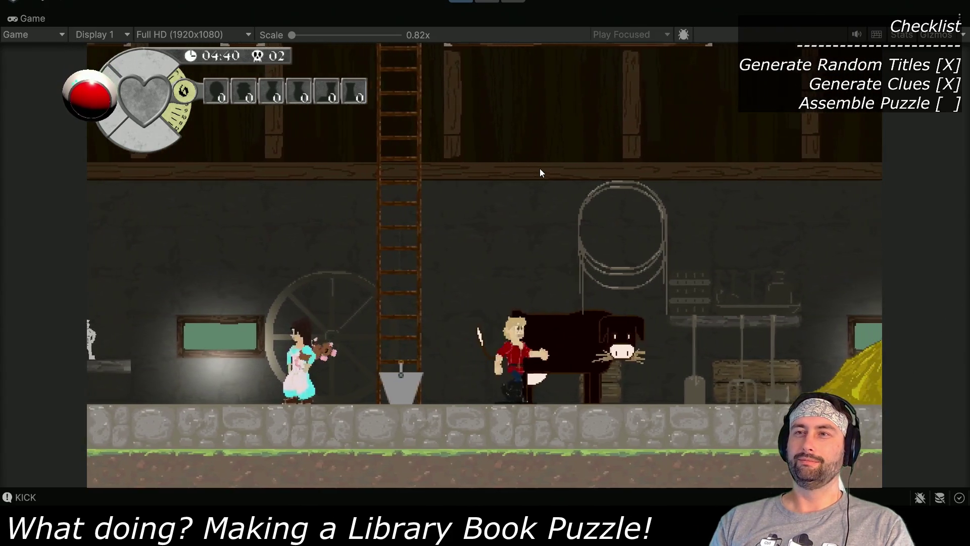
Step: Grab the glove from the hay pile and punch open the light door into the silo
key(Right)
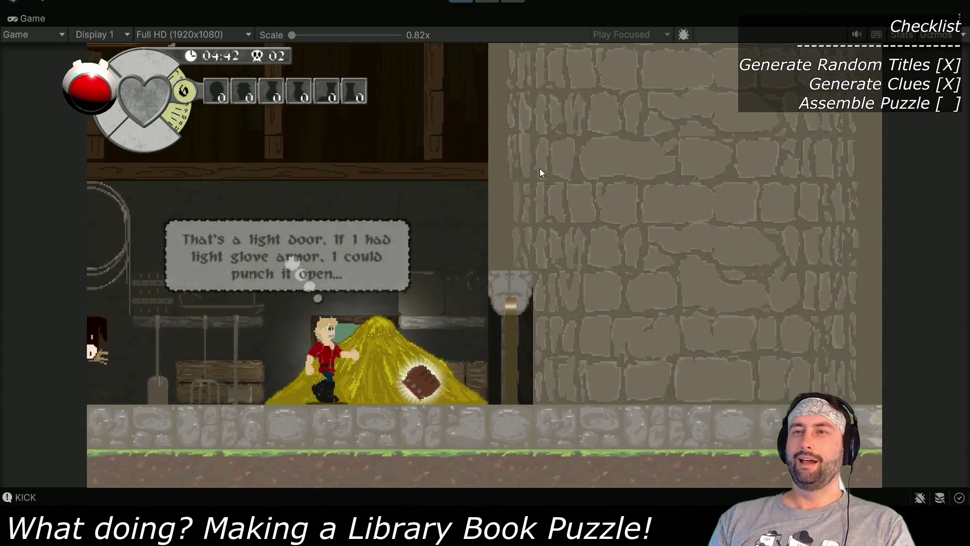
key(Up)
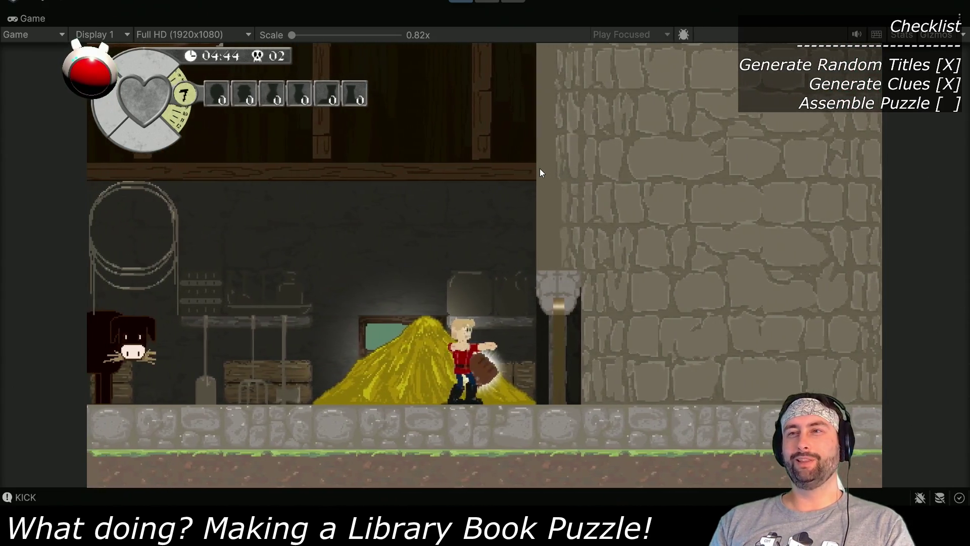
key(Right)
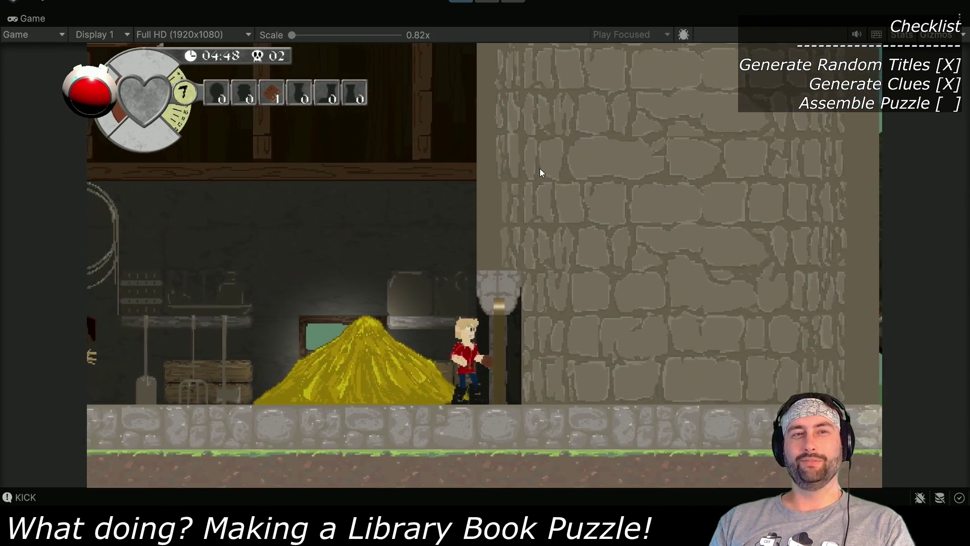
key(Up)
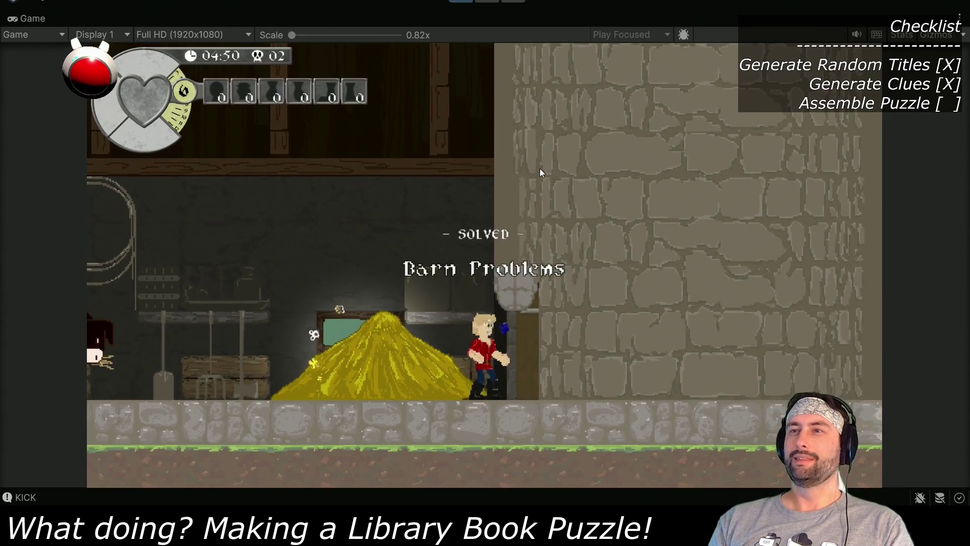
key(Right)
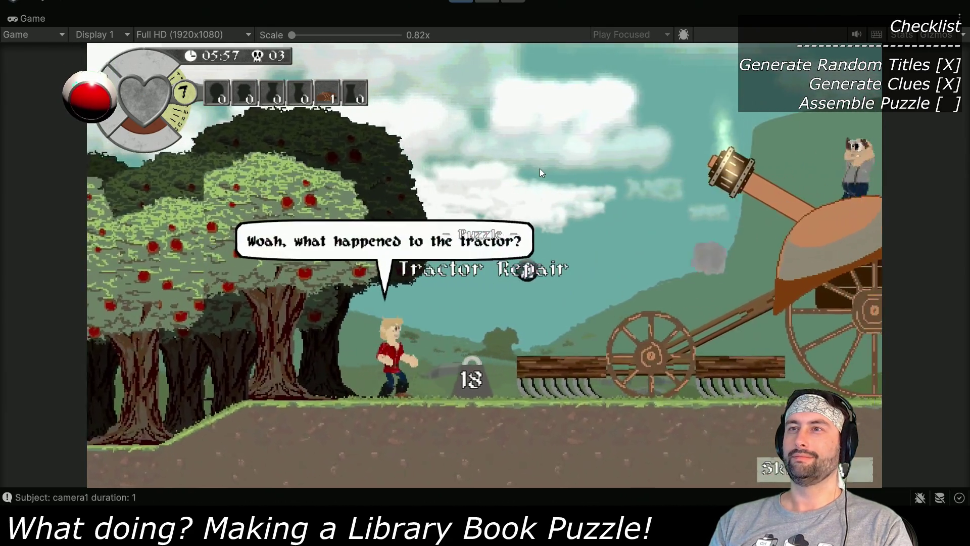
Step: Advance every speech bubble of the tractor conversation until the hero stands by the 0–10 gauge
key(space)
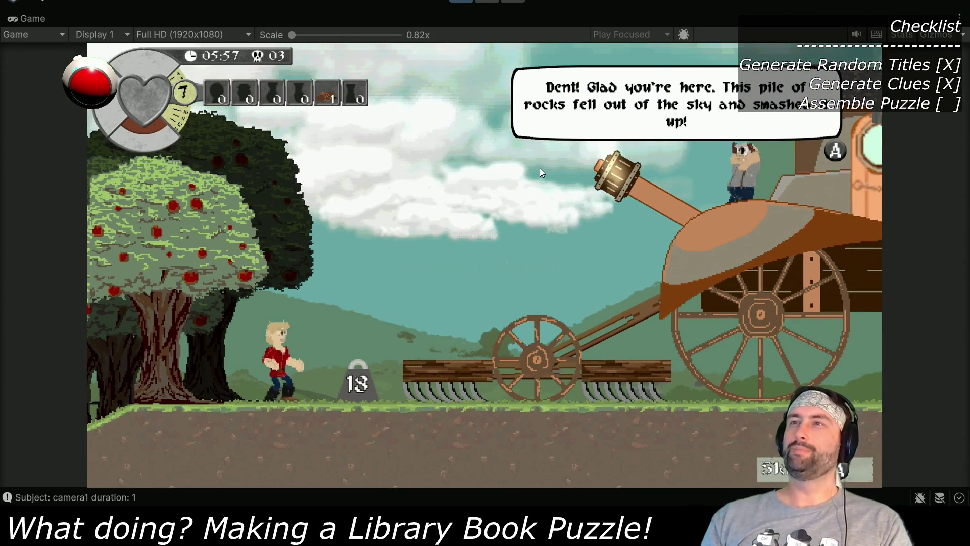
key(space)
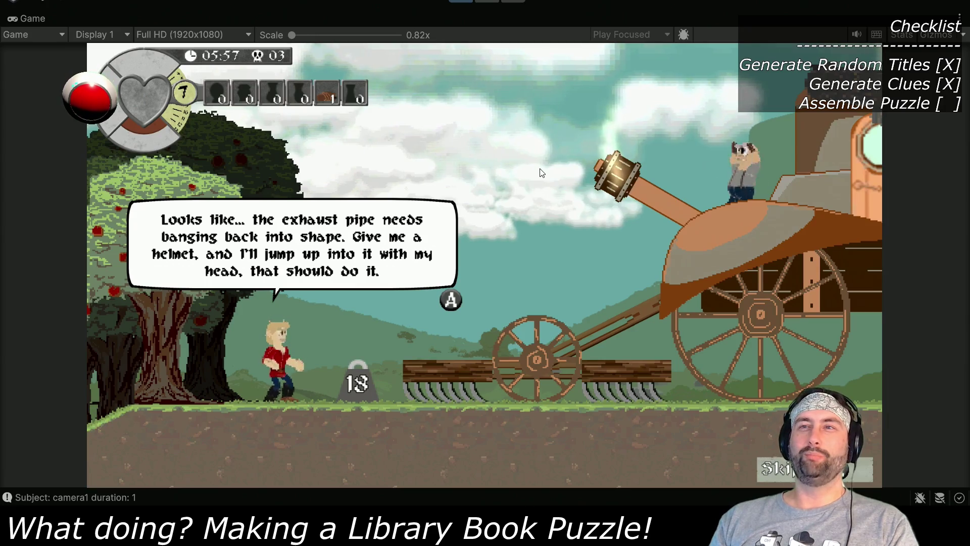
key(space)
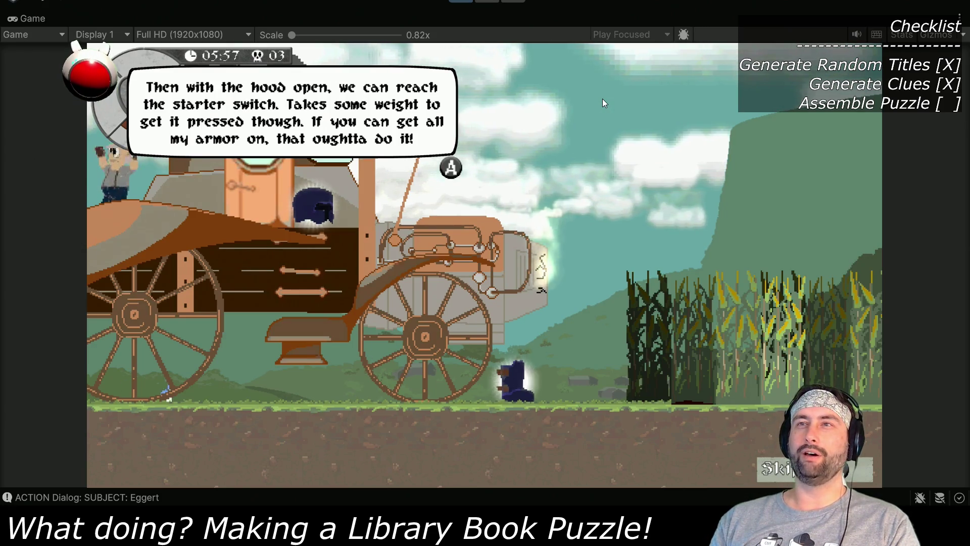
key(space)
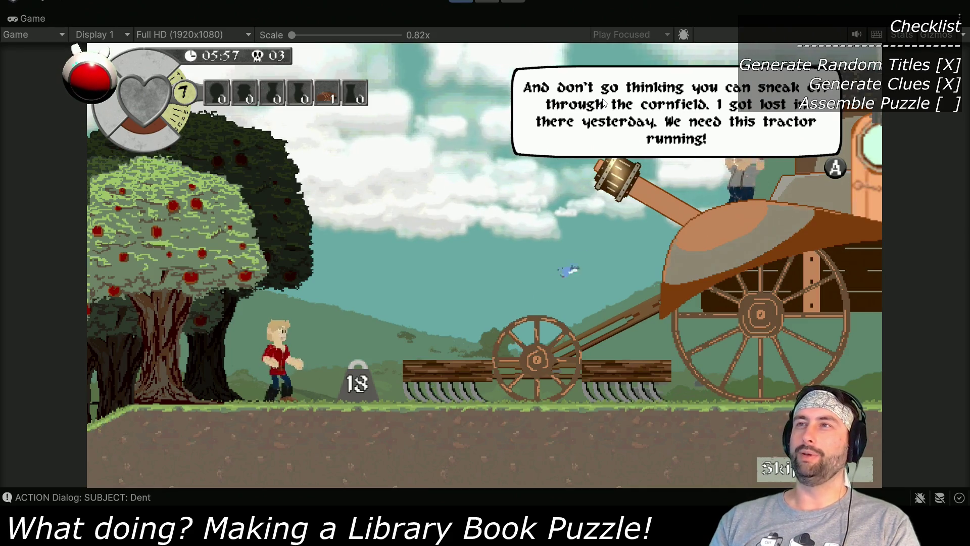
key(space)
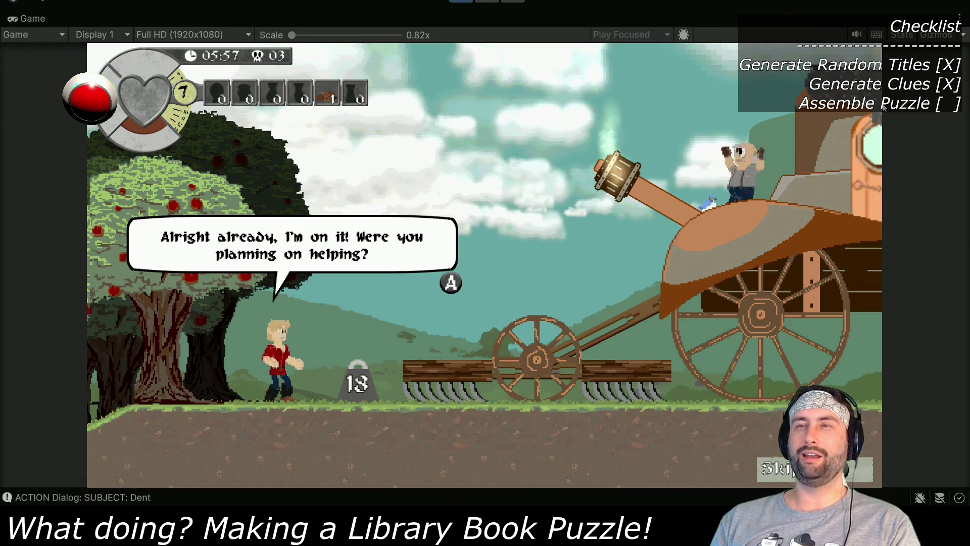
key(space)
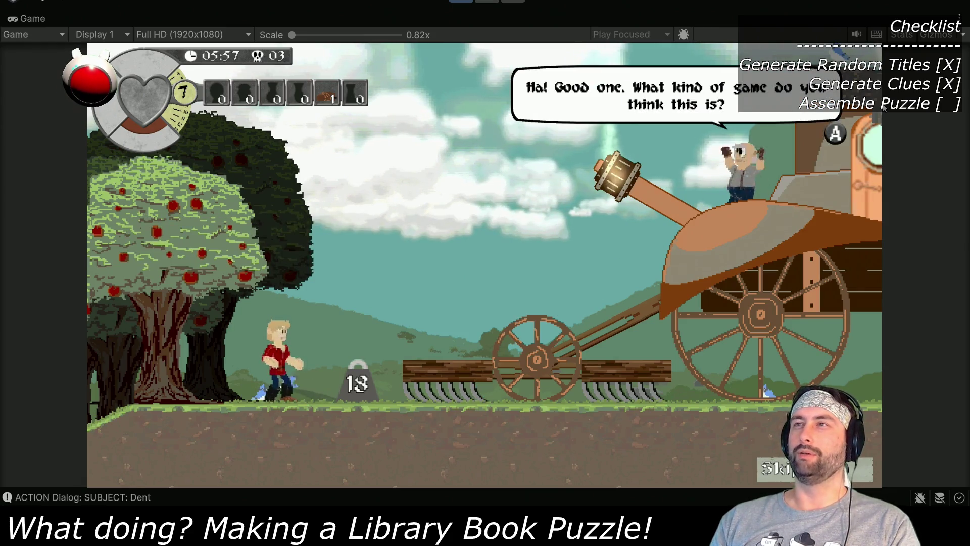
key(space)
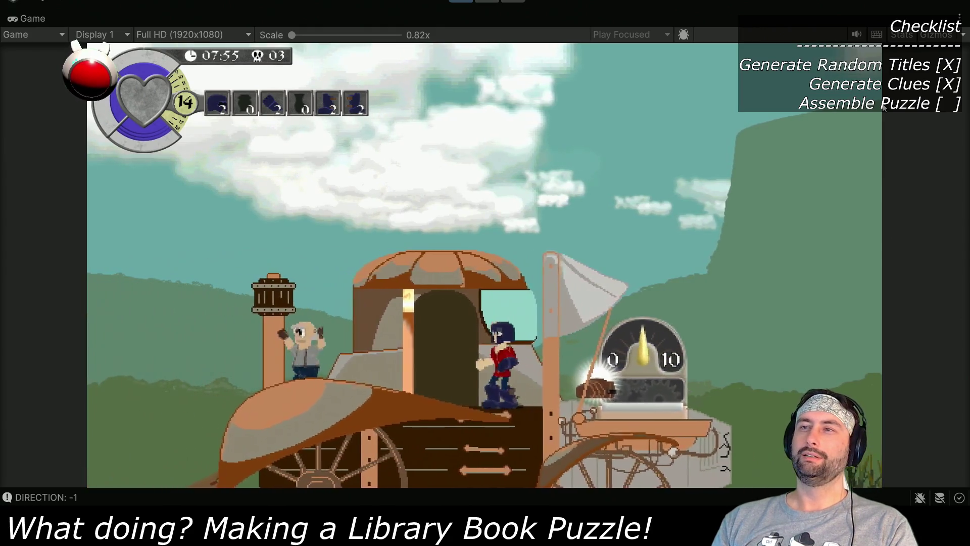
Step: Walk the hero onto the tractor's starter gauge, back to the cab doorway, then onto the gauge again
key(Right)
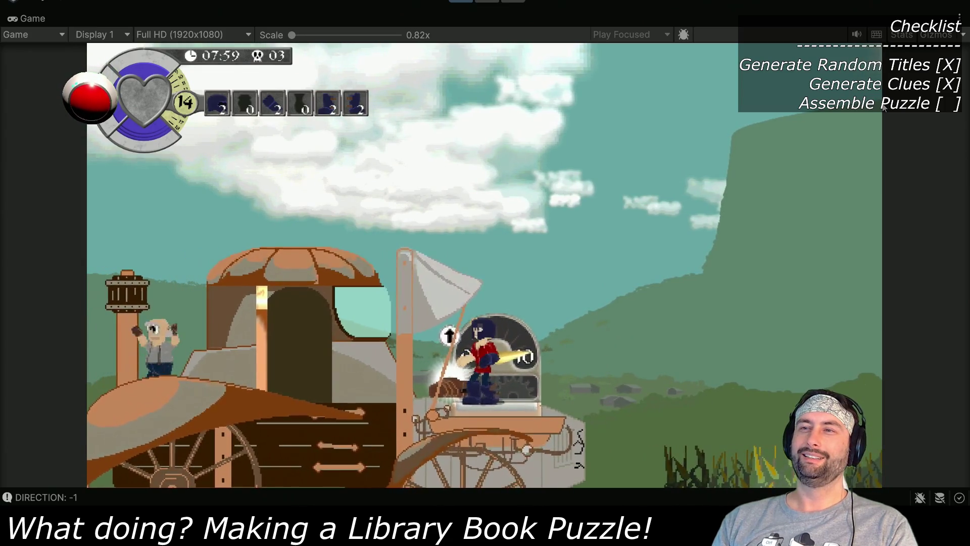
key(Left)
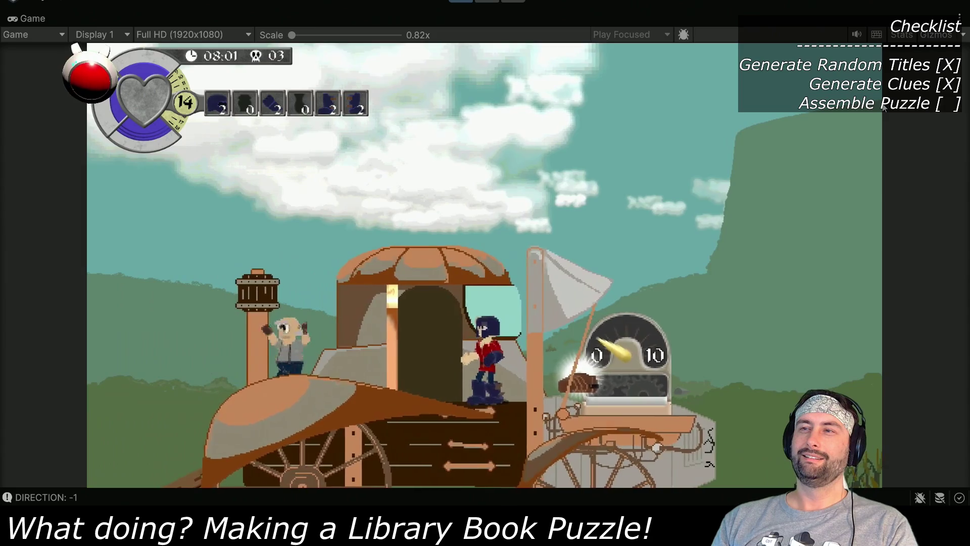
key(Right)
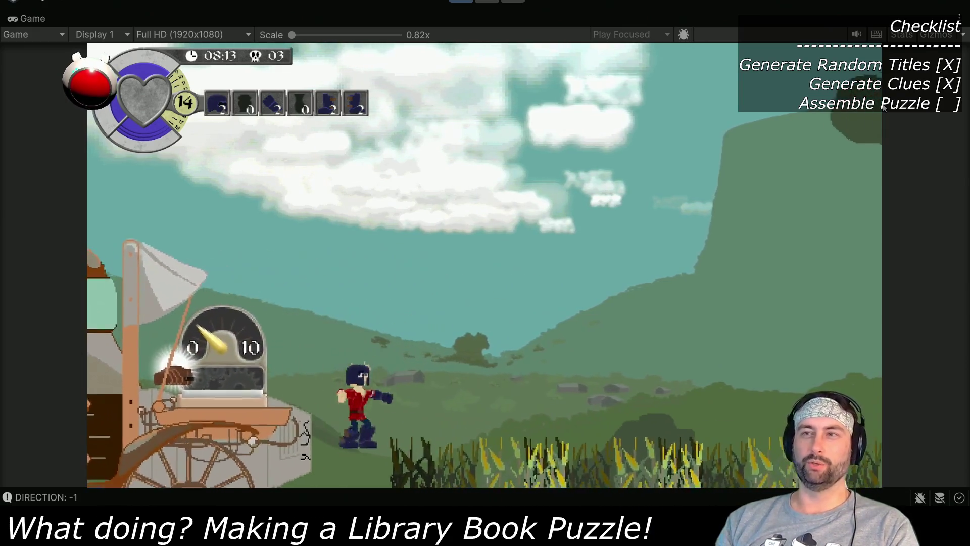
Step: Walk the hero right through the cornfield
key(Right)
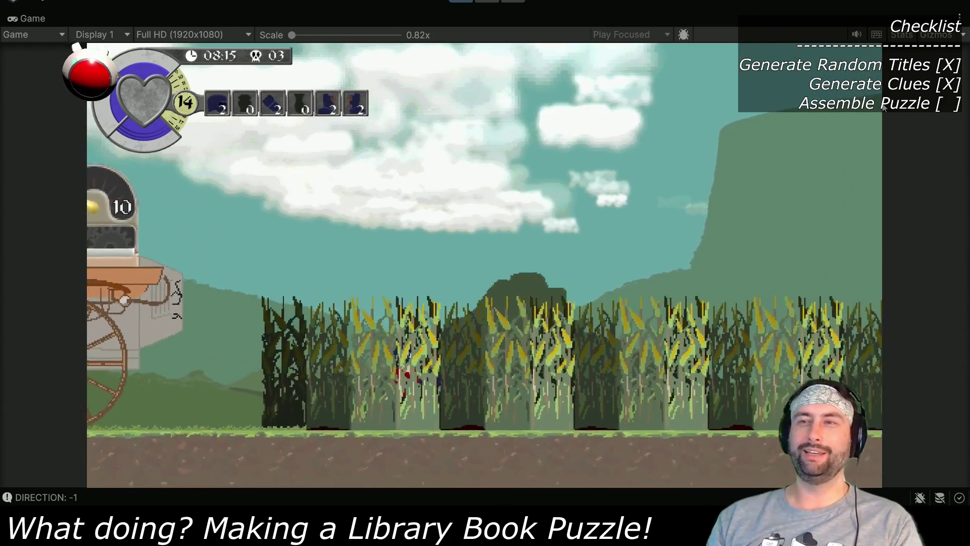
key(Right)
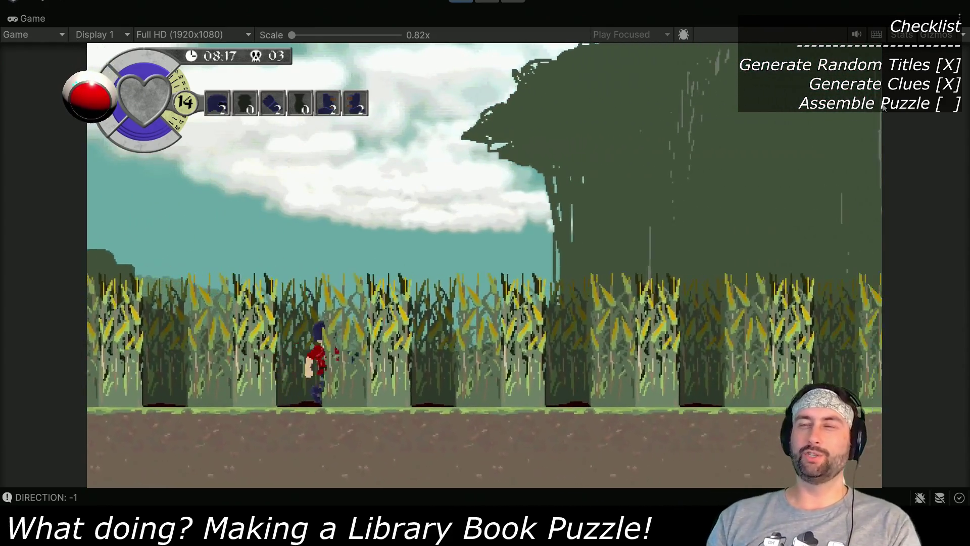
key(Right)
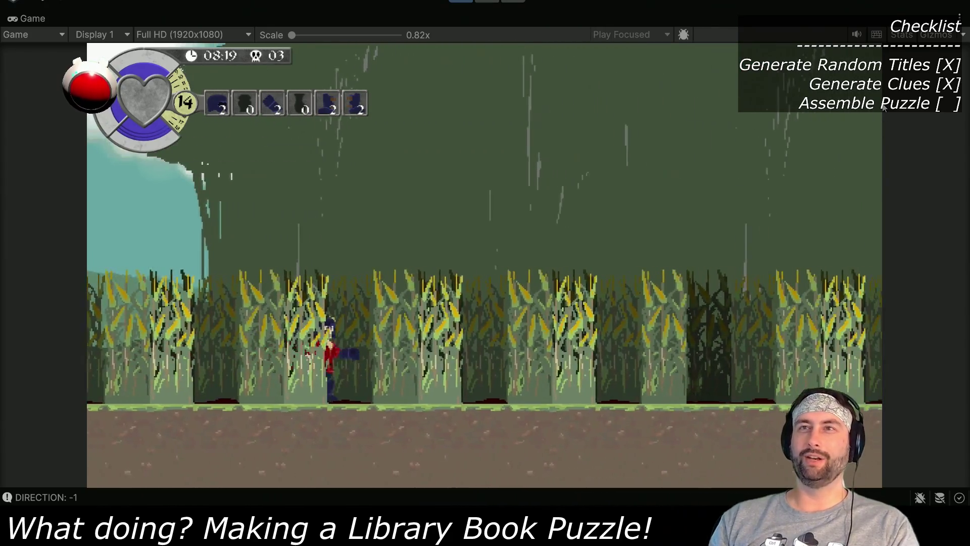
key(Right)
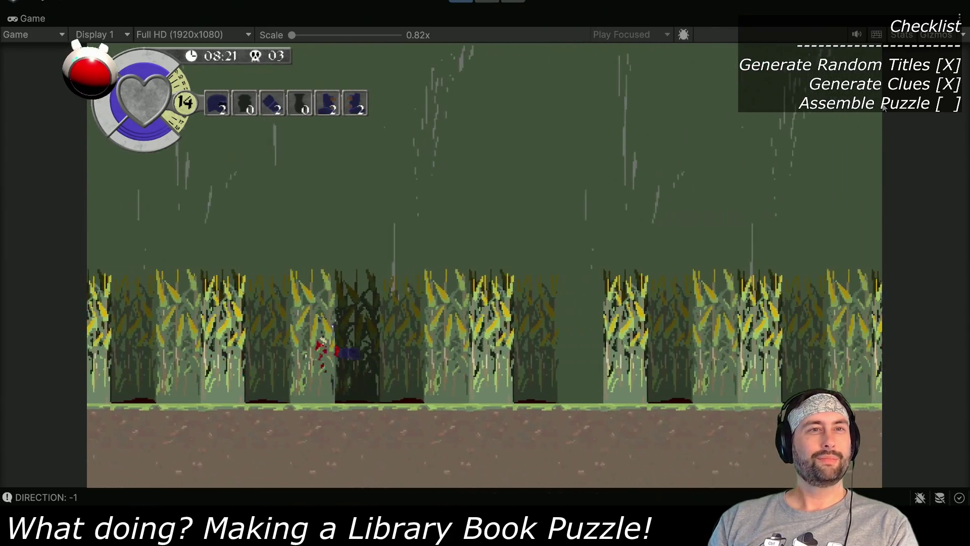
key(Right)
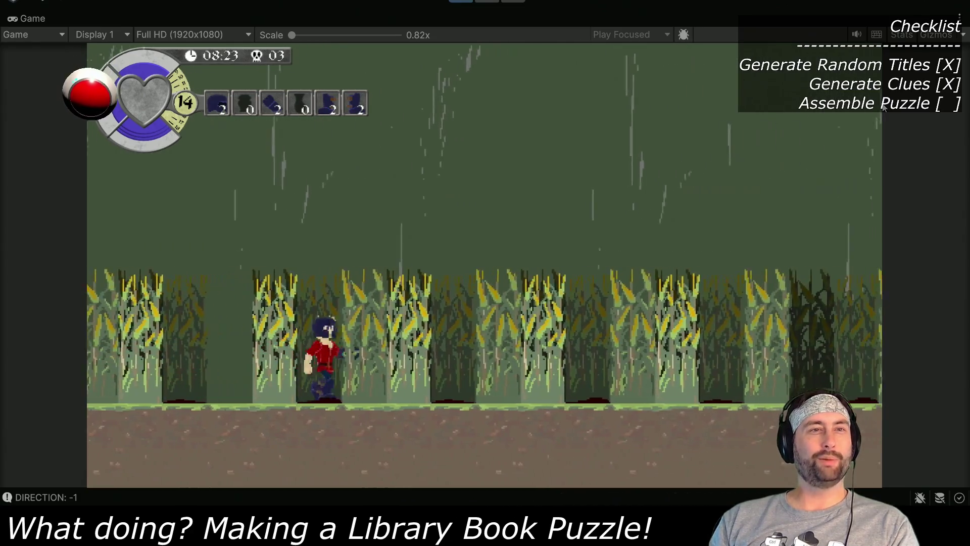
key(Right)
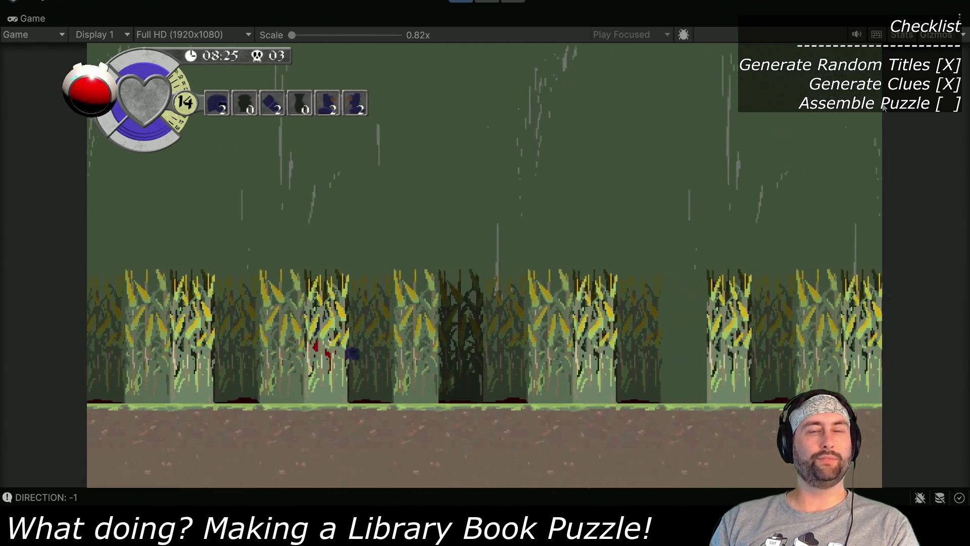
key(Right)
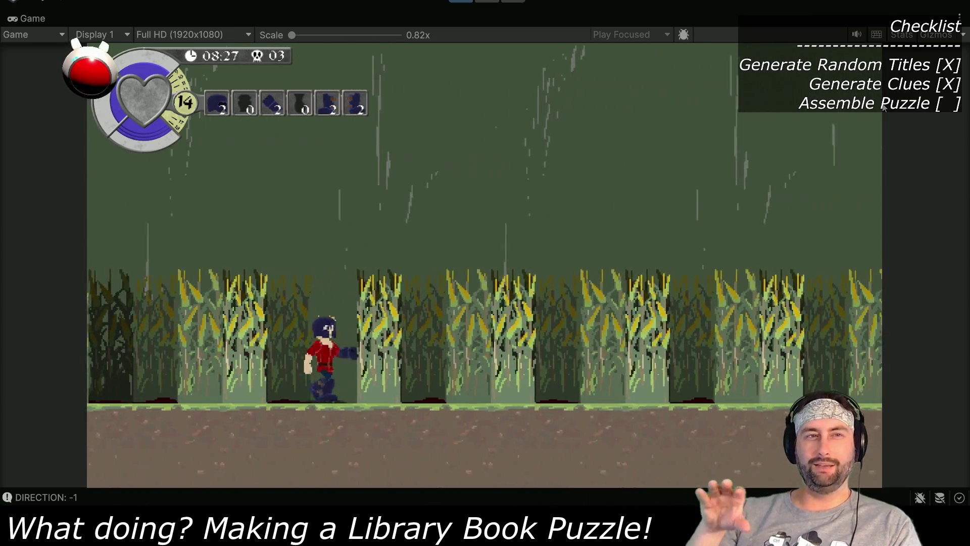
key(Right)
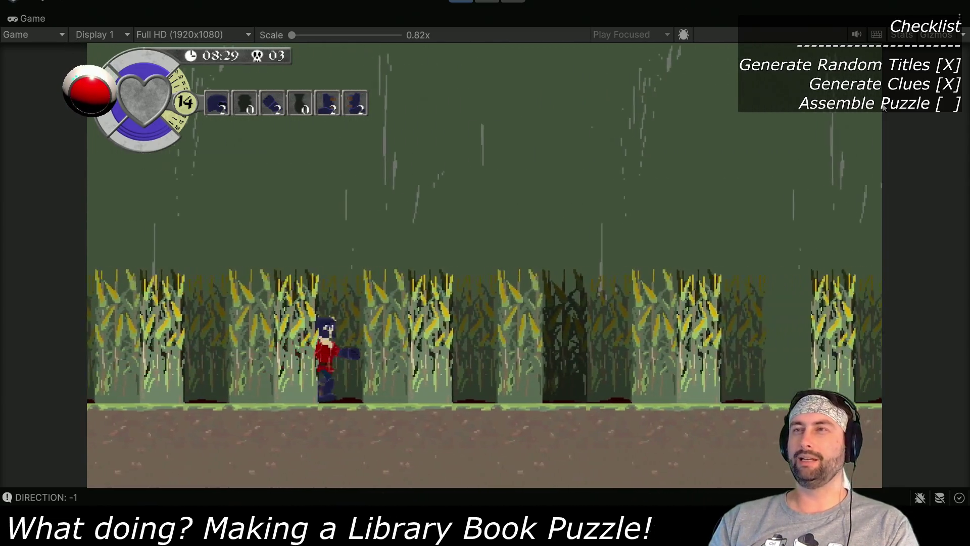
key(Right)
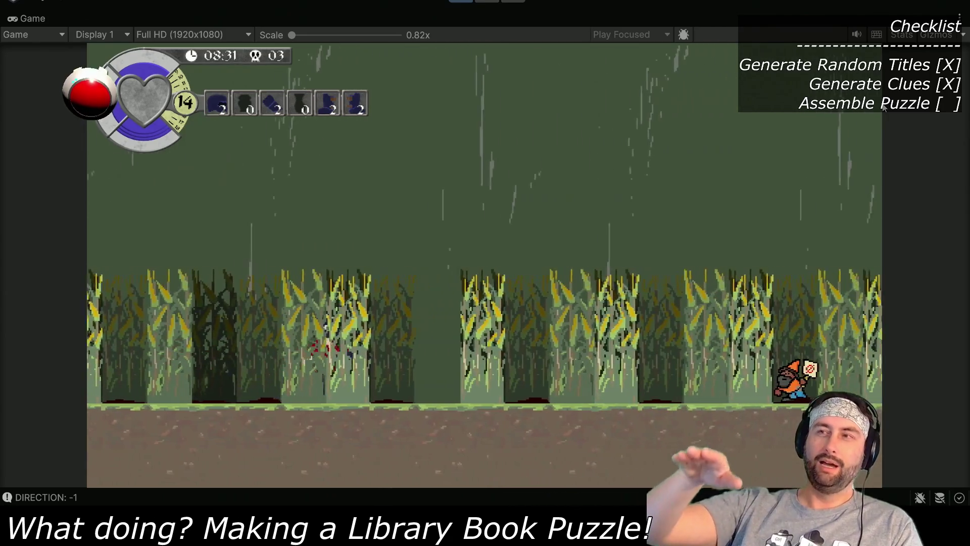
Step: Step the hero back left and right again, then restore the full editor layout from the maximized Game view
key(Left)
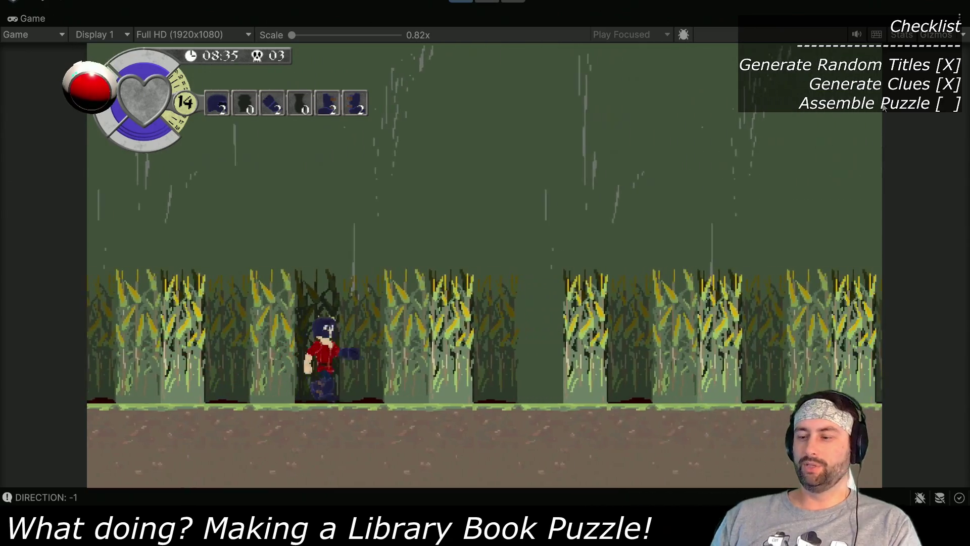
key(Right)
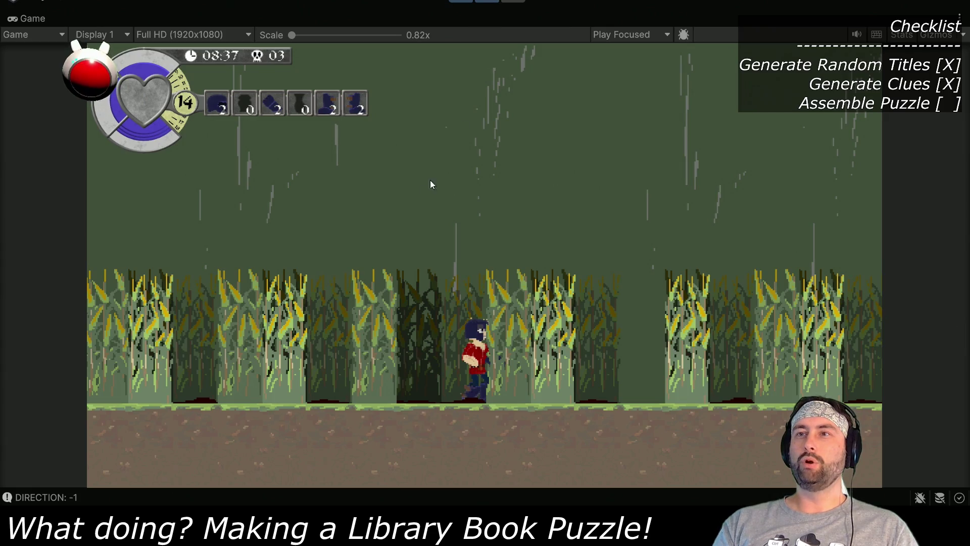
double_click(19, 22)
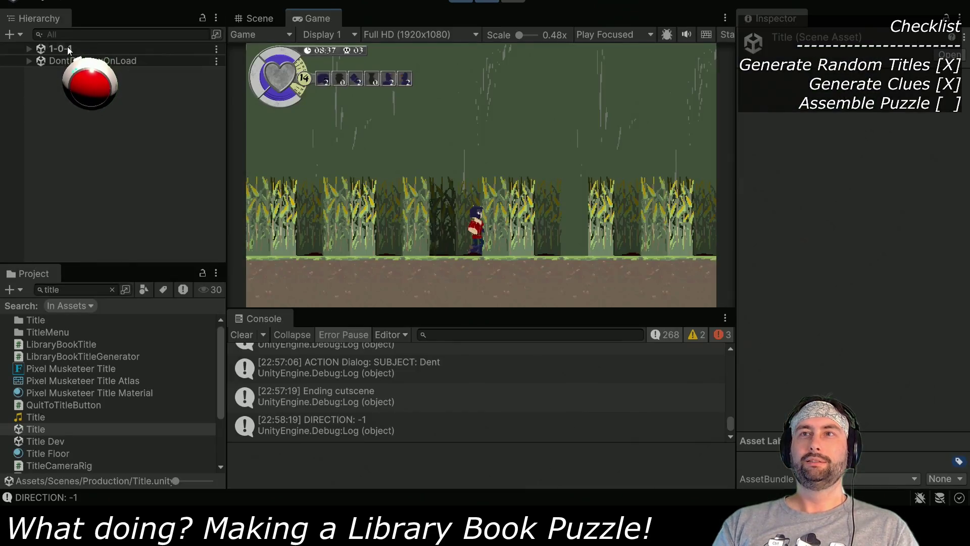
Step: Expand the 1-0-1 scene's Entities in the Hierarchy and filter the objects down to Dent
click(29, 49)
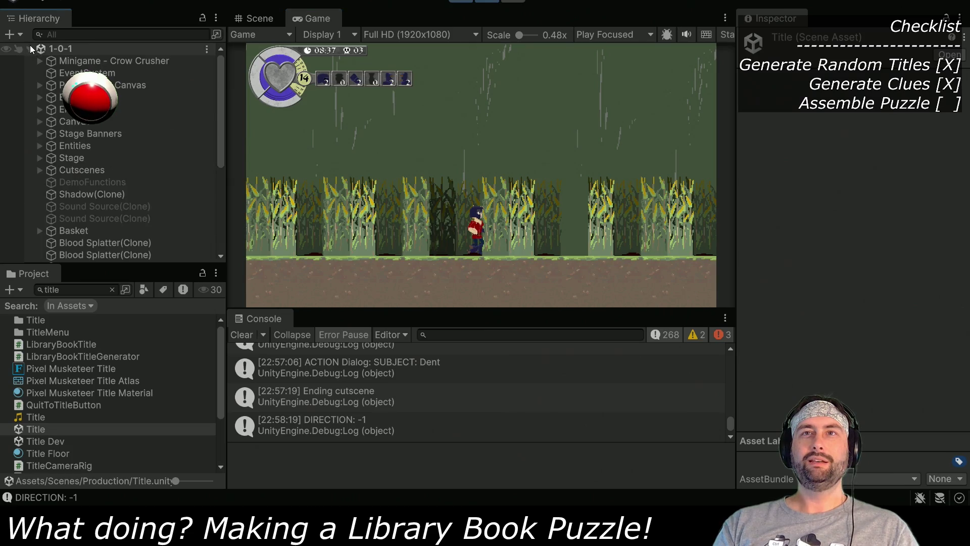
click(39, 146)
scroll(56, 181, down, 10)
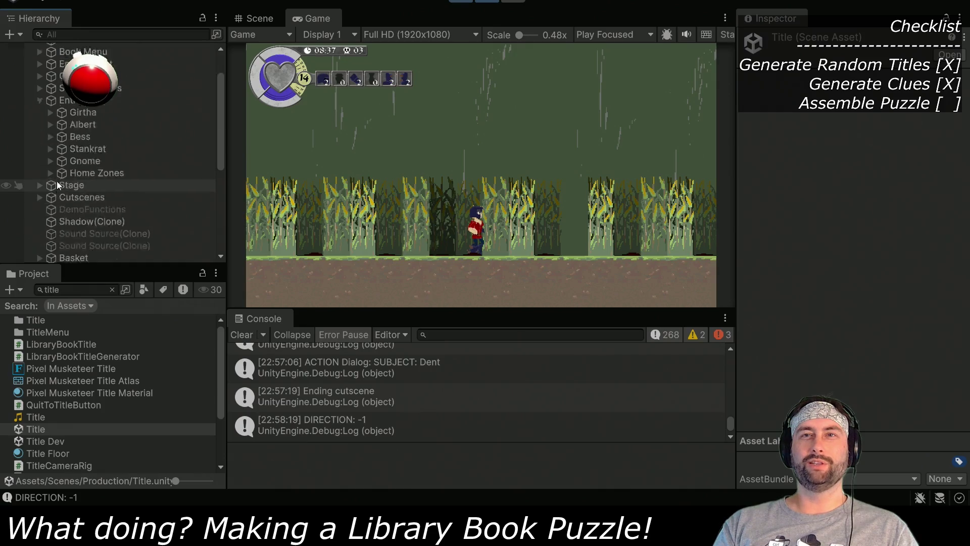
scroll(52, 223, up, 8)
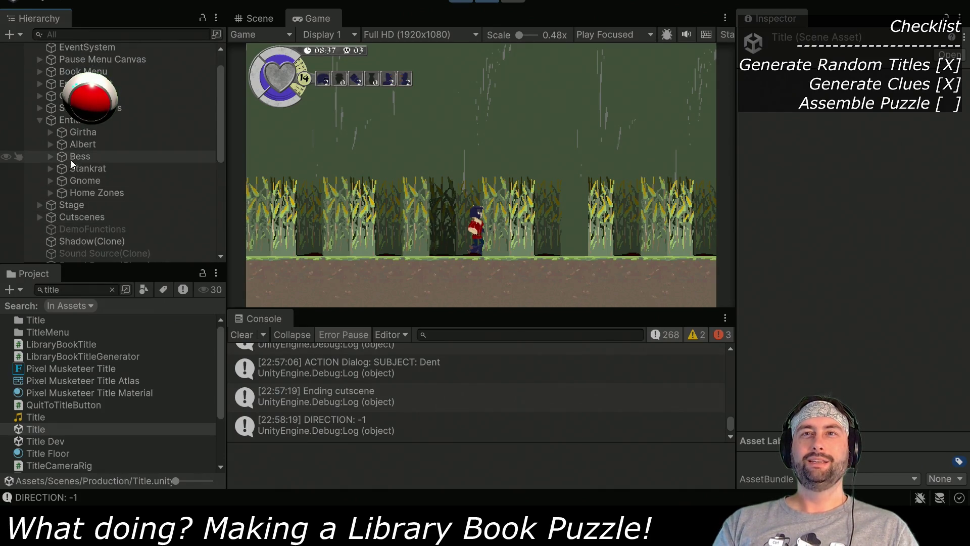
scroll(71, 159, up, 2)
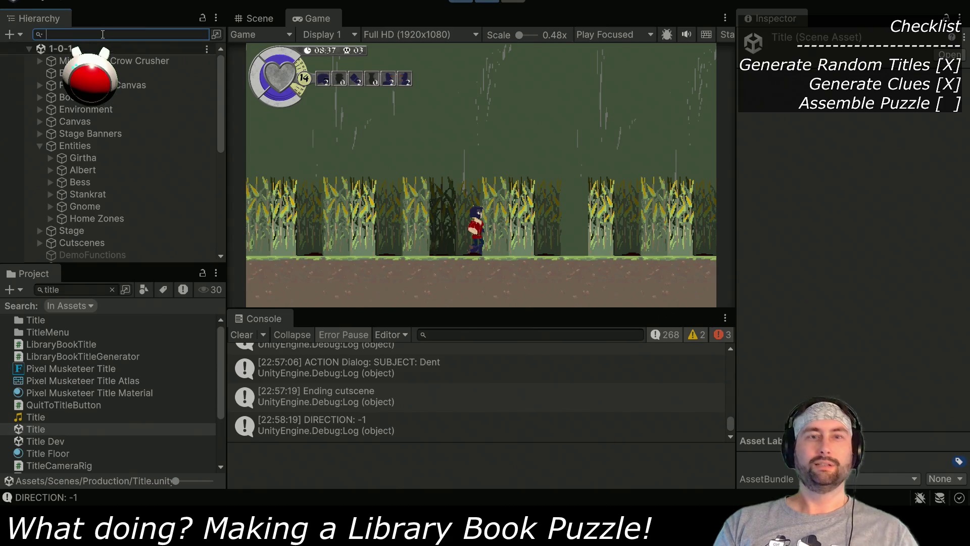
text(Dent)
key(Down)
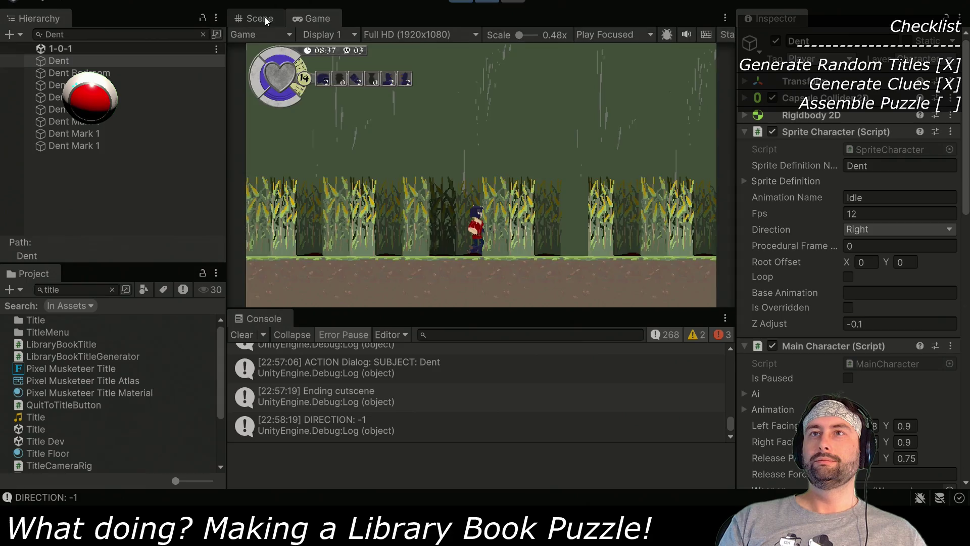
Step: Frame Dent in the Scene view to check its position, then return to the maximized Game view
click(259, 19)
key(f)
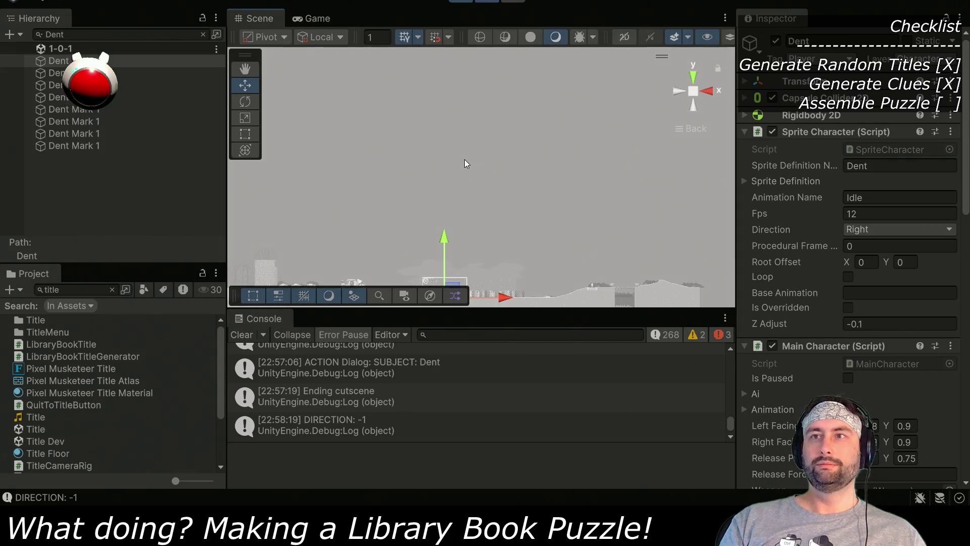
scroll(474, 244, down, 2)
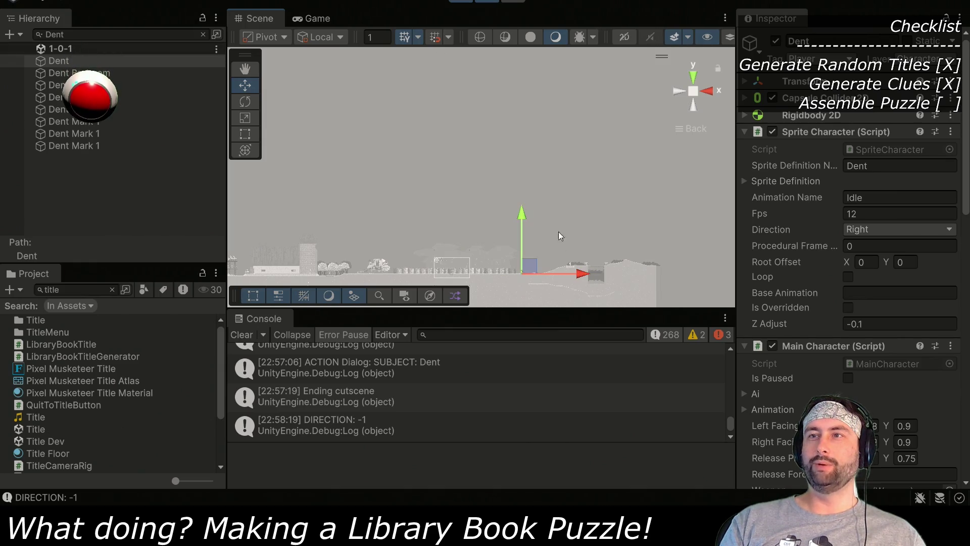
click(330, 19)
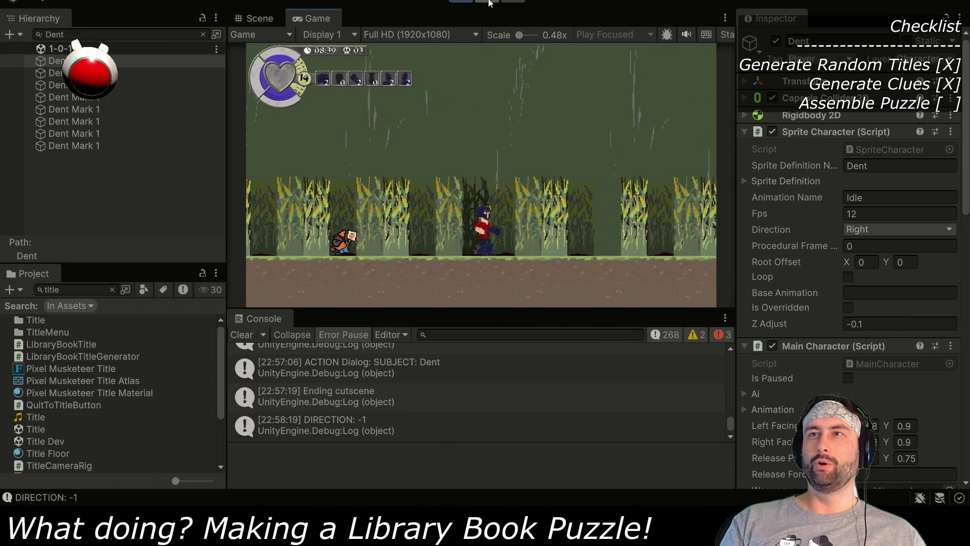
key(ctrl+1)
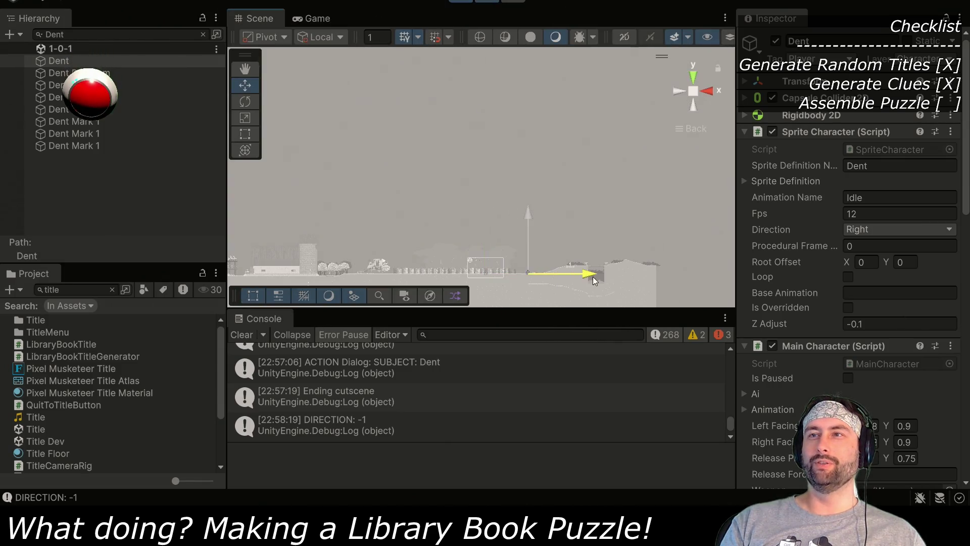
click(489, 6)
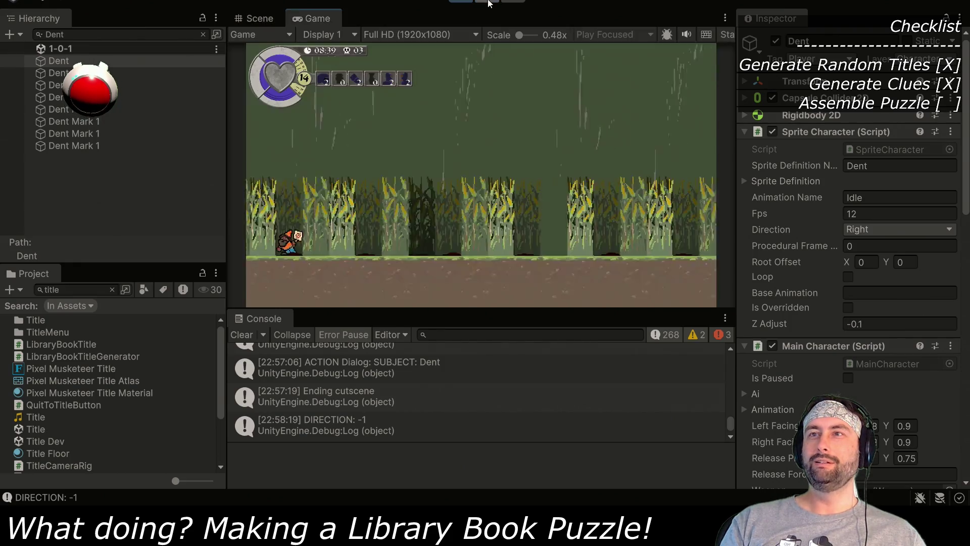
double_click(319, 20)
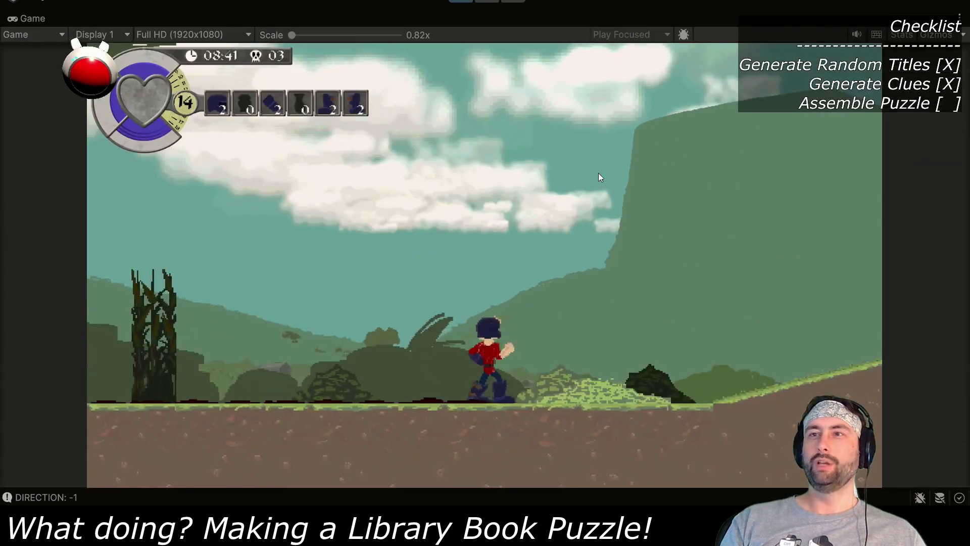
Step: Run Dent right past the checkpoint to Girtha, advance her bridge-weight question, and stop the playtest
key(Right)
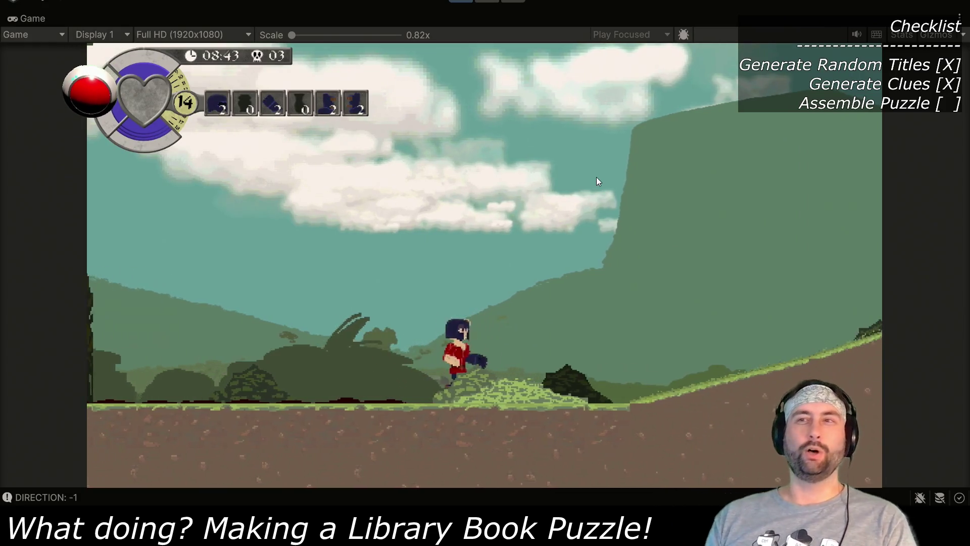
key(Right)
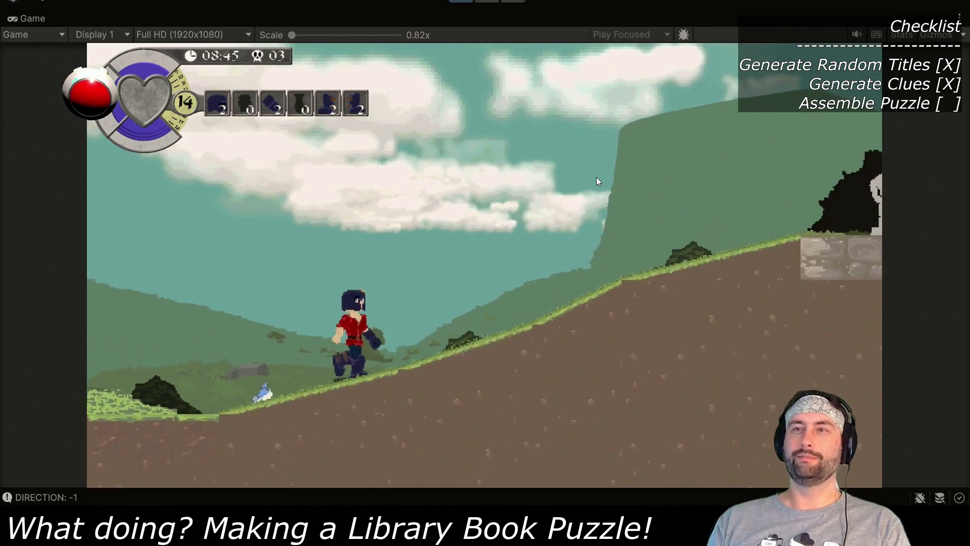
key(Right)
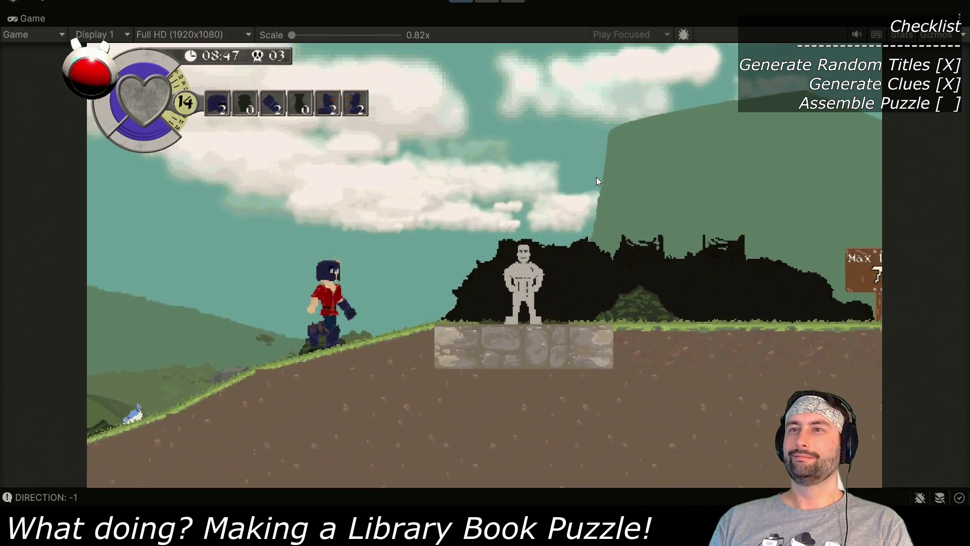
key(Right)
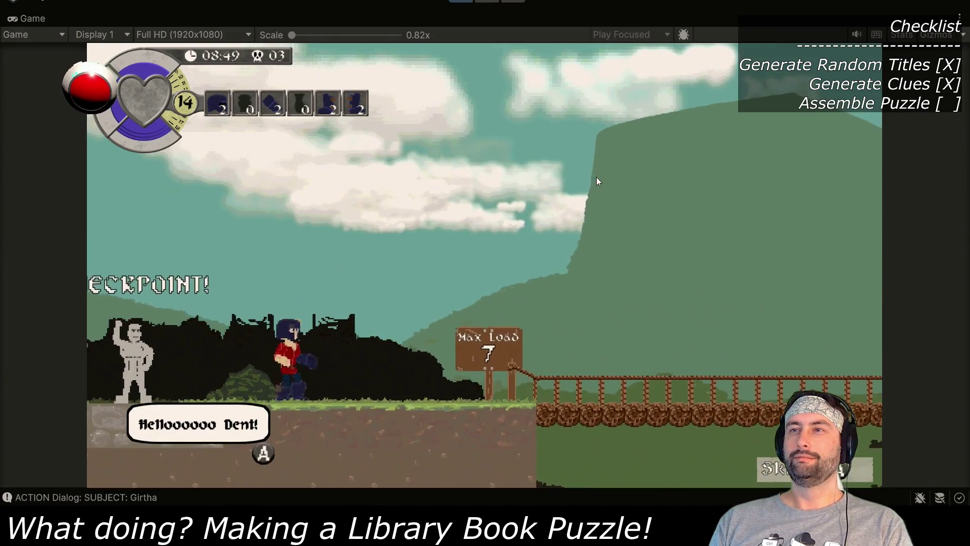
key(space)
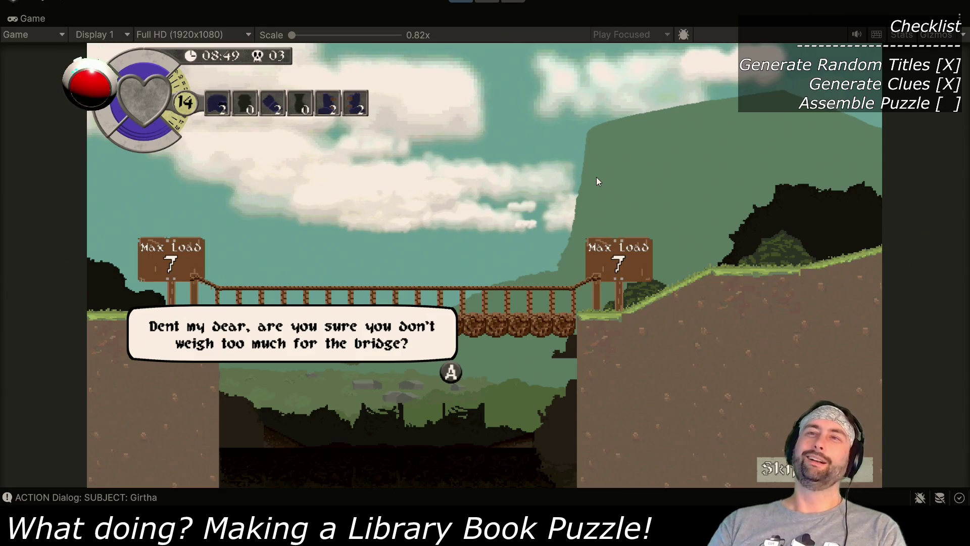
click(456, 3)
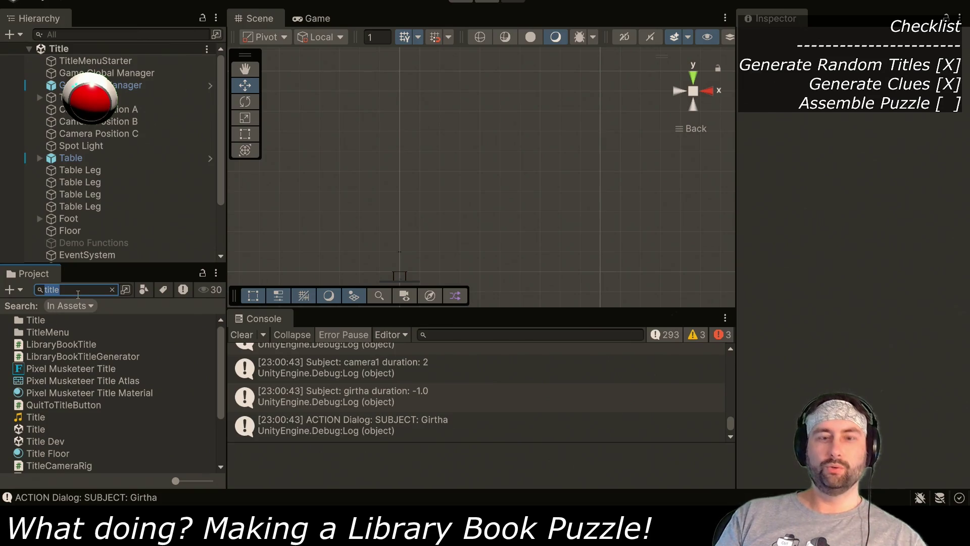
Step: Open the 1-0-1 Dev scene and select Dent under Entities
text(l0-)
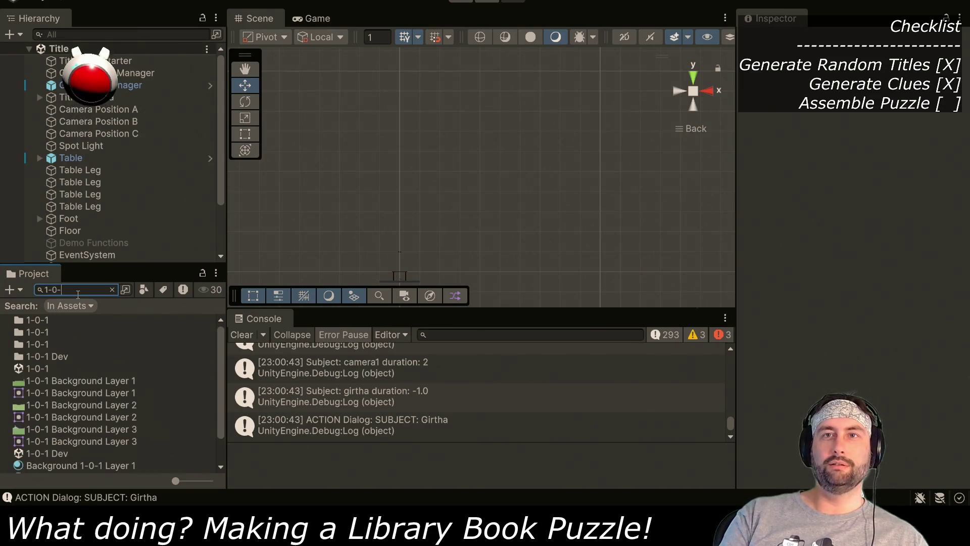
click(58, 452)
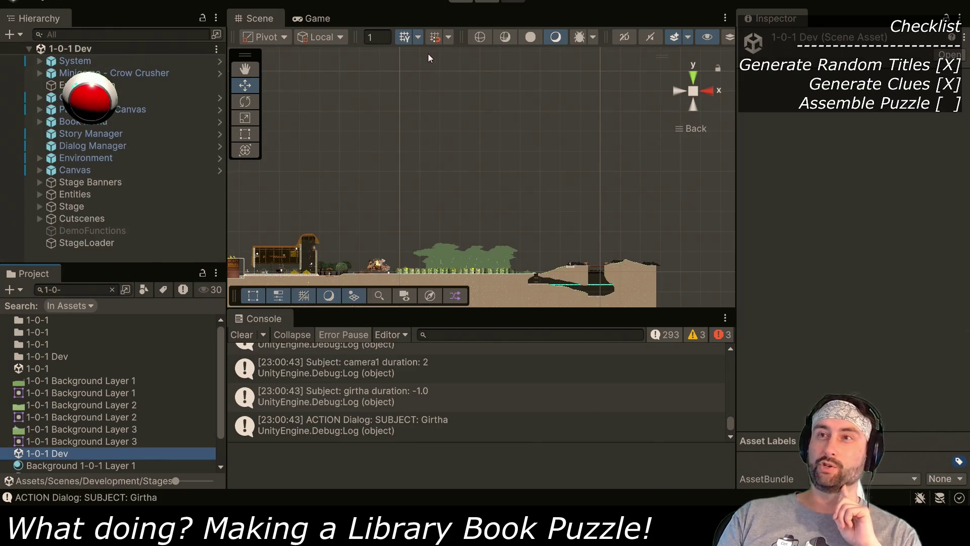
click(40, 193)
click(75, 219)
Step: Move Dent right toward the bridge and start a new playtest in a maximized Game view
mouse_move(363, 264)
mouse_down()
mouse_move(566, 266)
mouse_move(526, 267)
mouse_up()
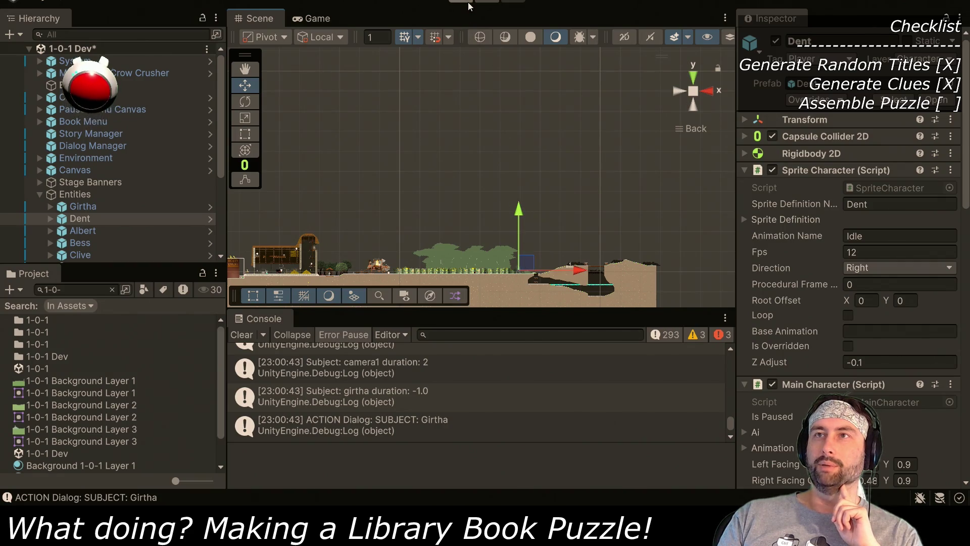
click(468, 3)
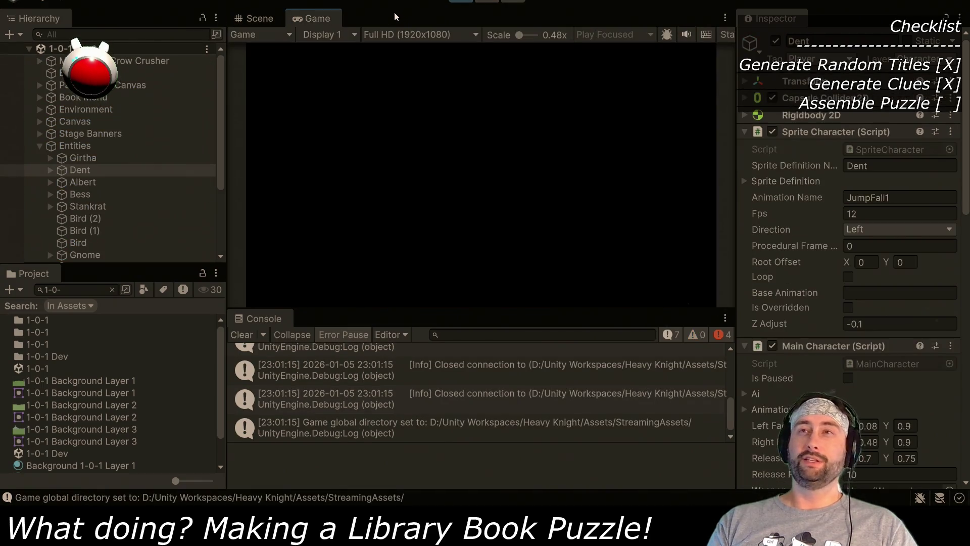
double_click(317, 22)
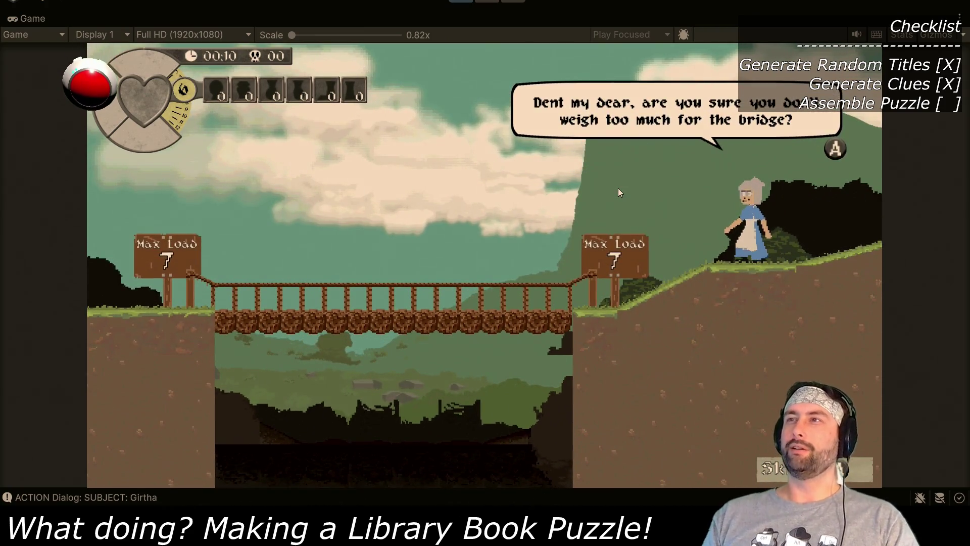
Step: Finish the grandmother's bridge warning dialogue and walk Dent right across the Shoddy Bridge
key(space)
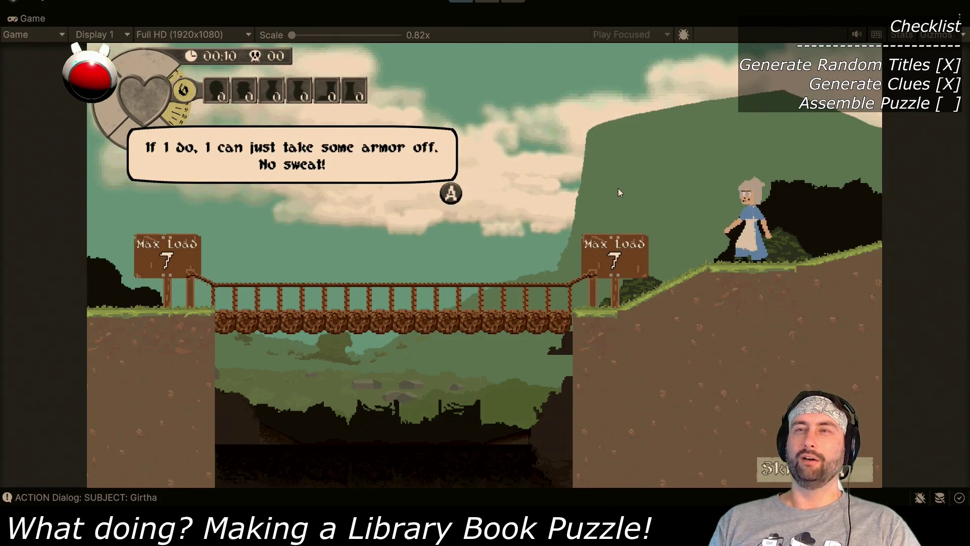
key(space)
key(Right)
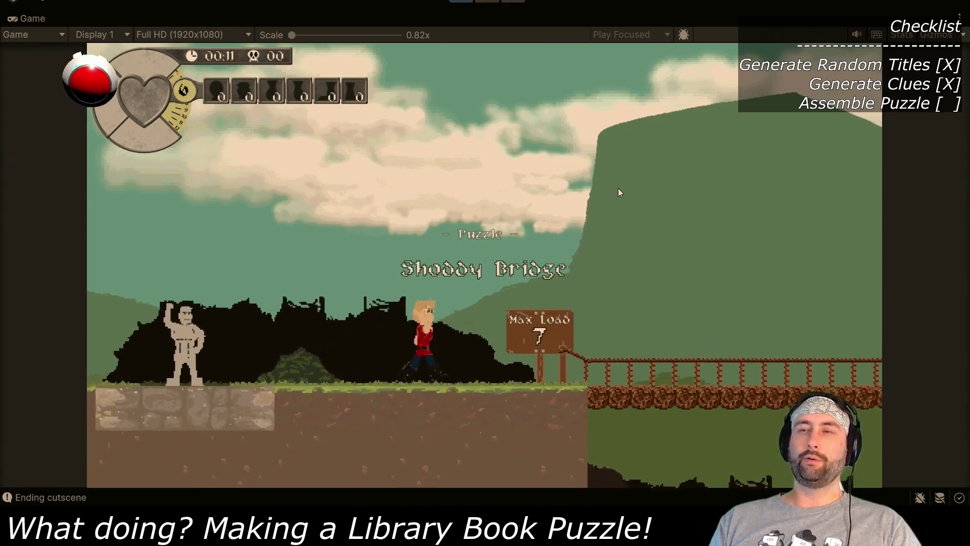
key(Right)
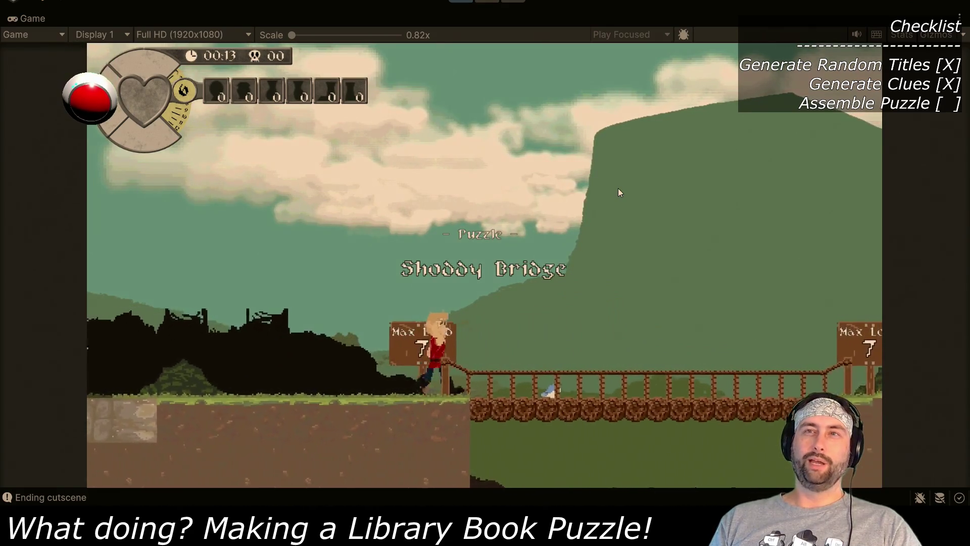
key(Right)
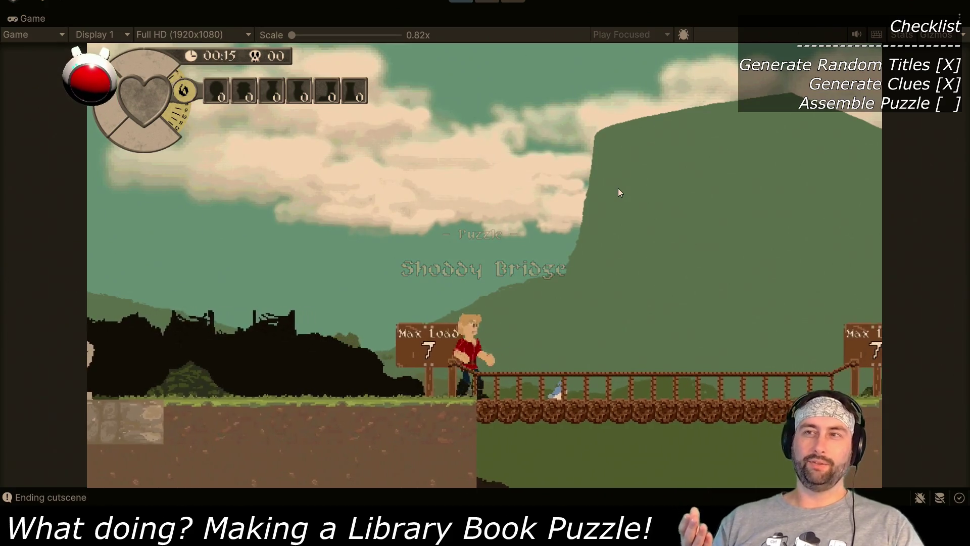
key(Right)
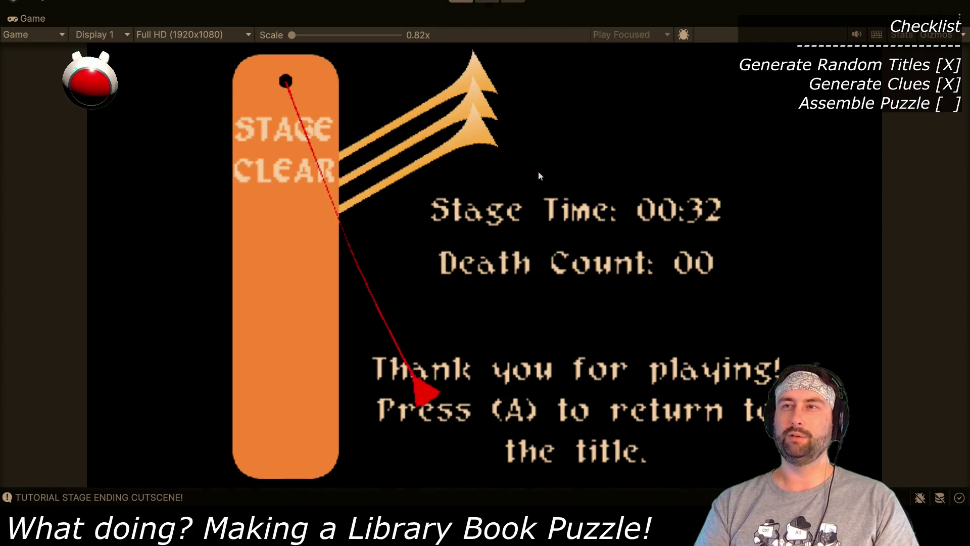
Step: Exit play mode with Ctrl+P after the Stage Clear screen shows 00:32 and zero deaths
key(ctrl+p)
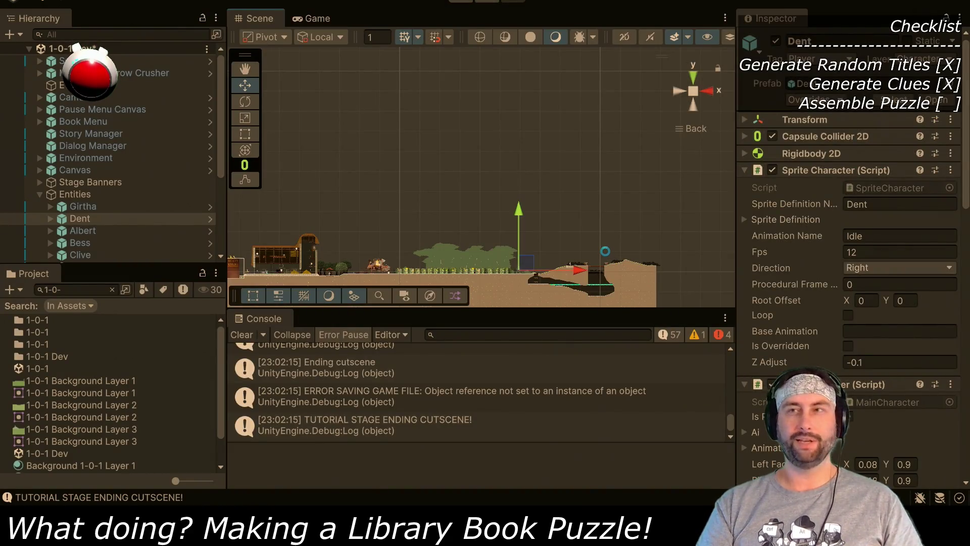